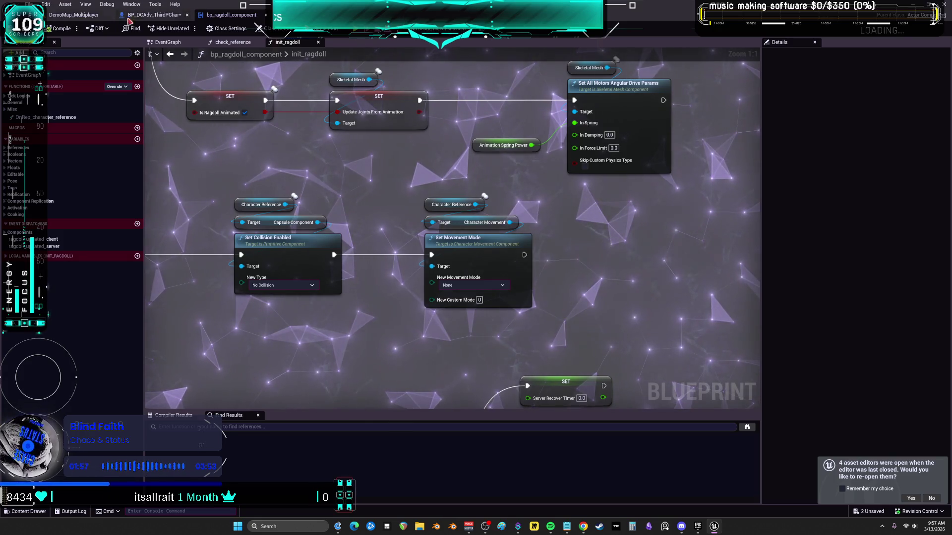
Open the ABP_ThirdPerson_miku animation blueprint from MESH_SKELETAL > MikuRacer in the Content Browser.
{"action": "left_click", "coordinate": [88, 16]}
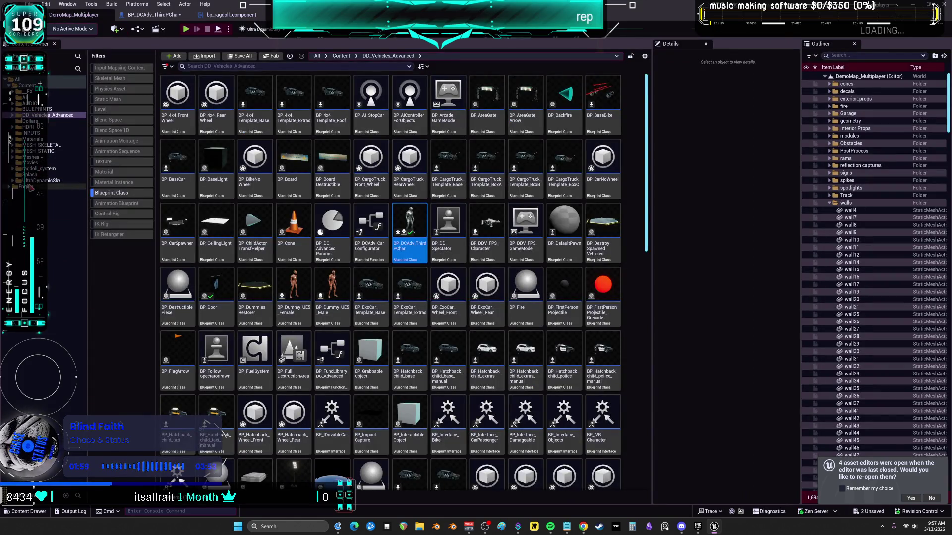
{"action": "left_click", "coordinate": [41, 145]}
{"action": "left_click", "coordinate": [39, 151]}
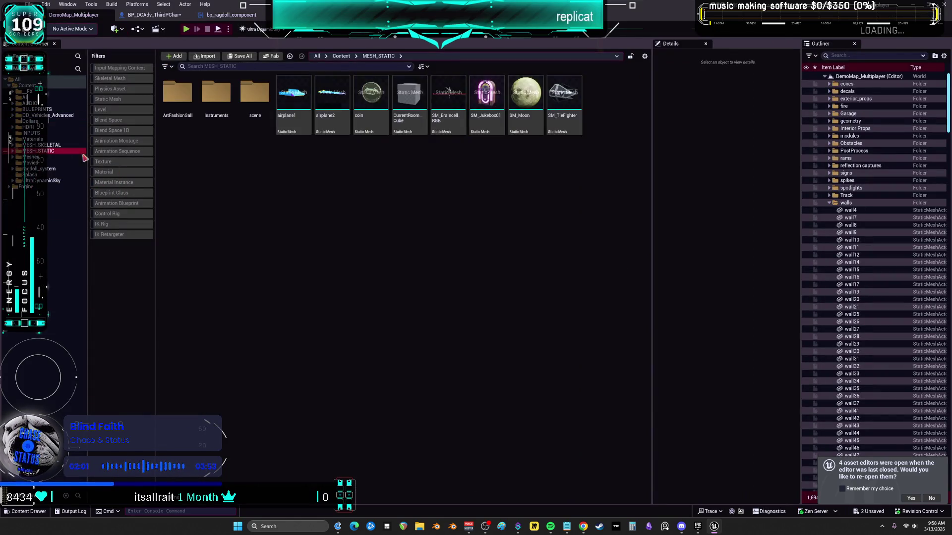
{"action": "left_click", "coordinate": [213, 107]}
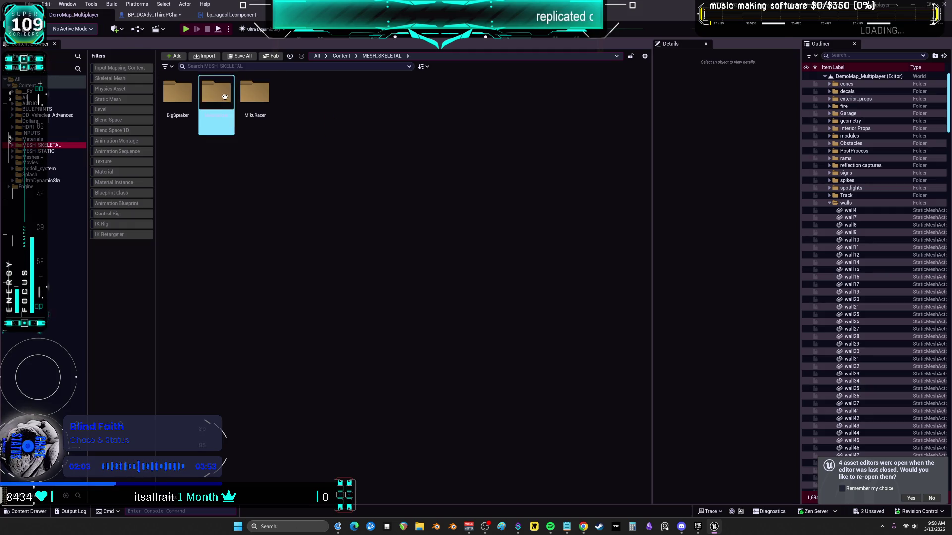
{"action": "double_click", "coordinate": [259, 97]}
{"action": "left_click", "coordinate": [293, 102]}
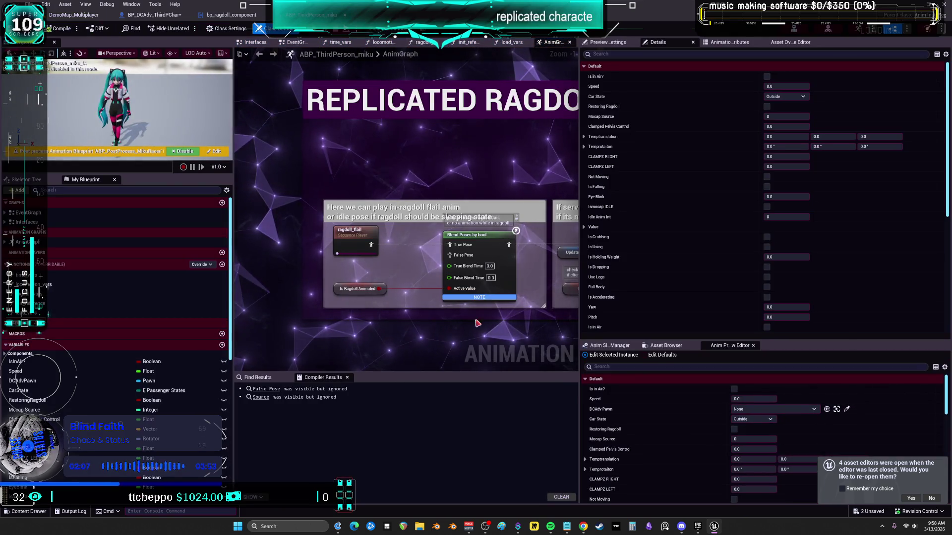
Widen the AnimGraph, pan to the baked ragdoll pose logic, and launch a multiplayer play session.
{"action": "left_click_drag", "start_coordinate": [579, 284], "coordinate": [793, 283]}
{"action": "scroll", "coordinate": [532, 179], "scroll_direction": "down", "scroll_amount": 4}
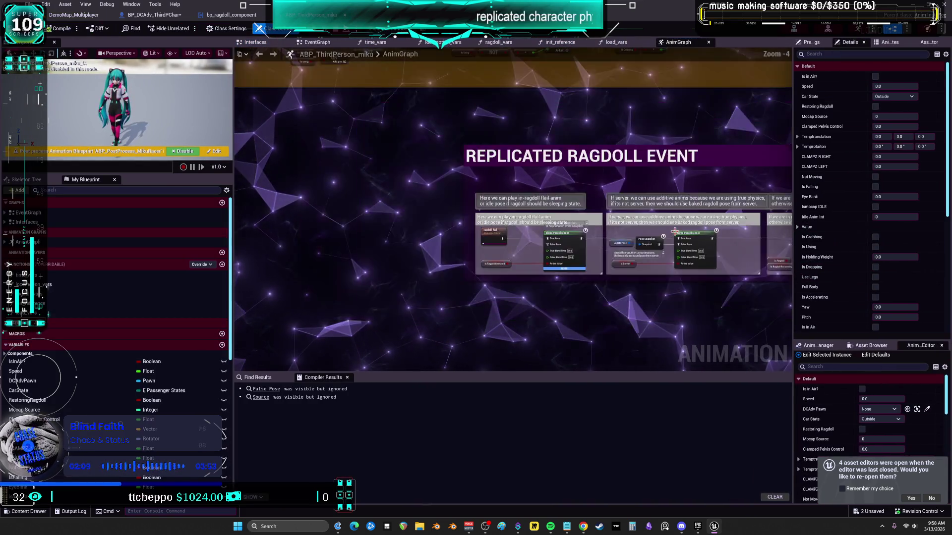
{"action": "scroll", "coordinate": [378, 202], "scroll_direction": "up", "scroll_amount": 2}
{"action": "mouse_move", "coordinate": [356, 246]}
{"action": "mouse_move", "coordinate": [356, 245]}
{"action": "left_mouse_down"}
{"action": "mouse_move", "coordinate": [629, 134]}
{"action": "mouse_move", "coordinate": [608, 148]}
{"action": "left_mouse_up"}
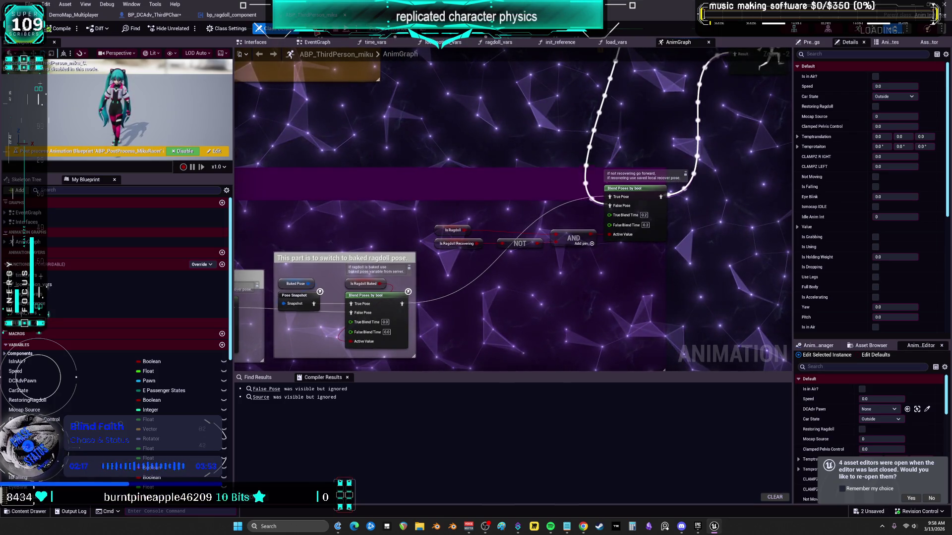
{"action": "left_click", "coordinate": [331, 28]}
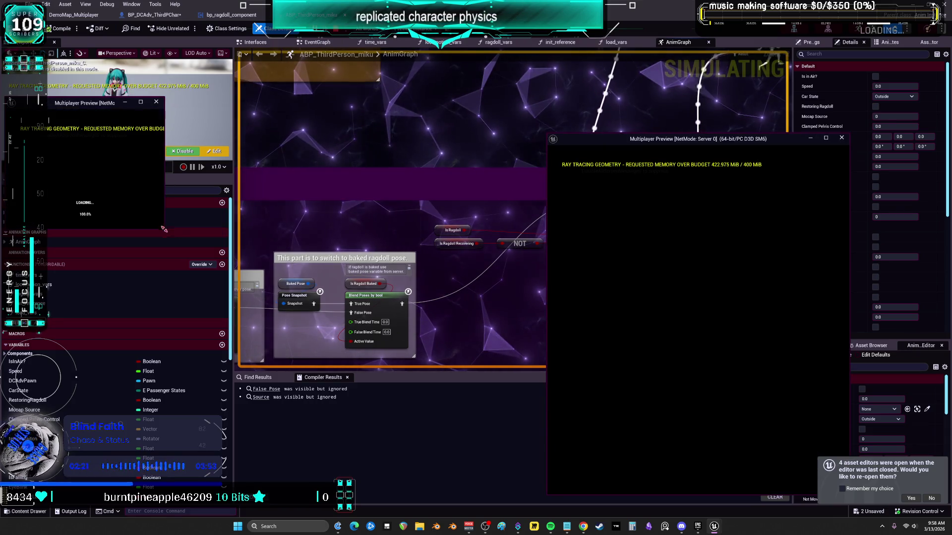
Enlarge the Client 1 preview window and run the client character forward with W.
{"action": "mouse_move", "coordinate": [161, 229]}
{"action": "left_mouse_down"}
{"action": "mouse_move", "coordinate": [404, 319]}
{"action": "mouse_move", "coordinate": [395, 361]}
{"action": "left_mouse_up"}
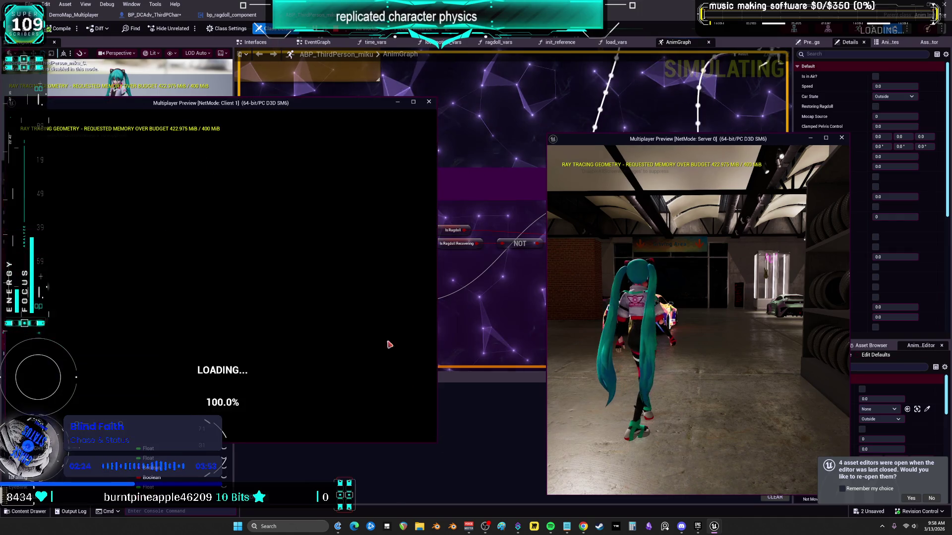
{"action": "key", "text": "w"}
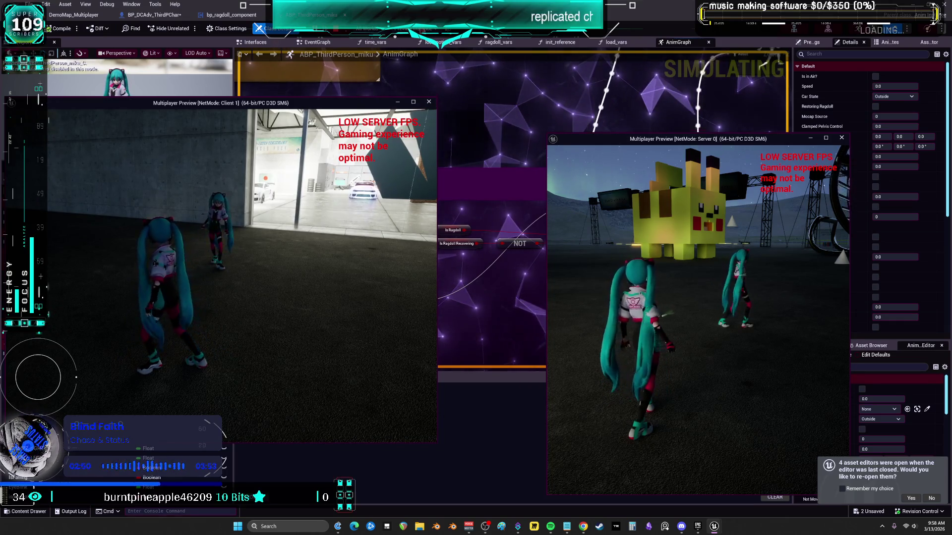
{"action": "left_click", "coordinate": [436, 28]}
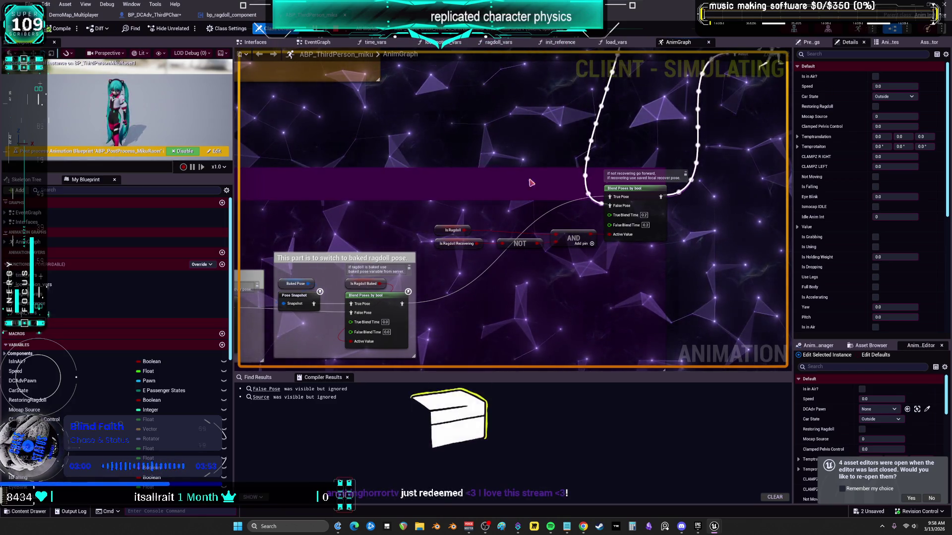
On Client 1, trigger the ragdoll with R, turn the camera toward the garage, then exit the previews.
{"action": "mouse_move", "coordinate": [713, 526]}
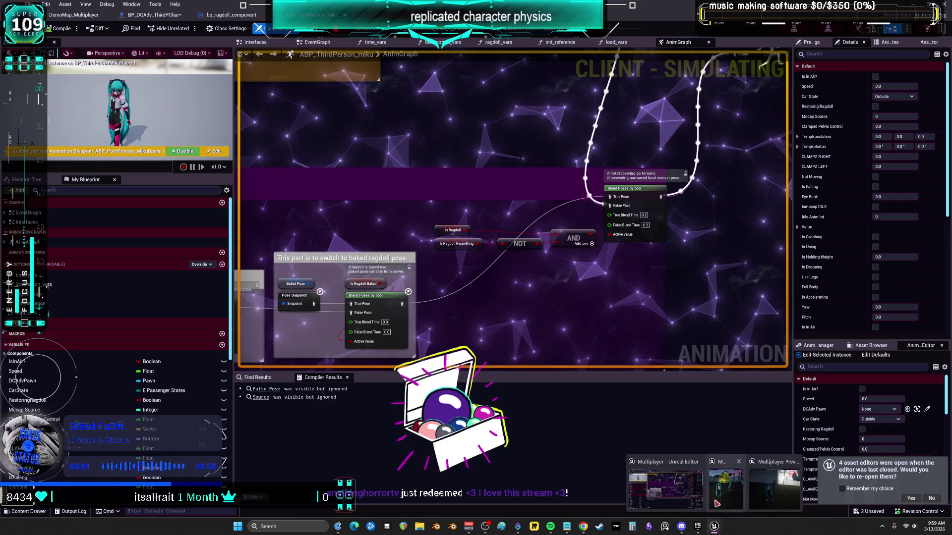
{"action": "left_click", "coordinate": [761, 485]}
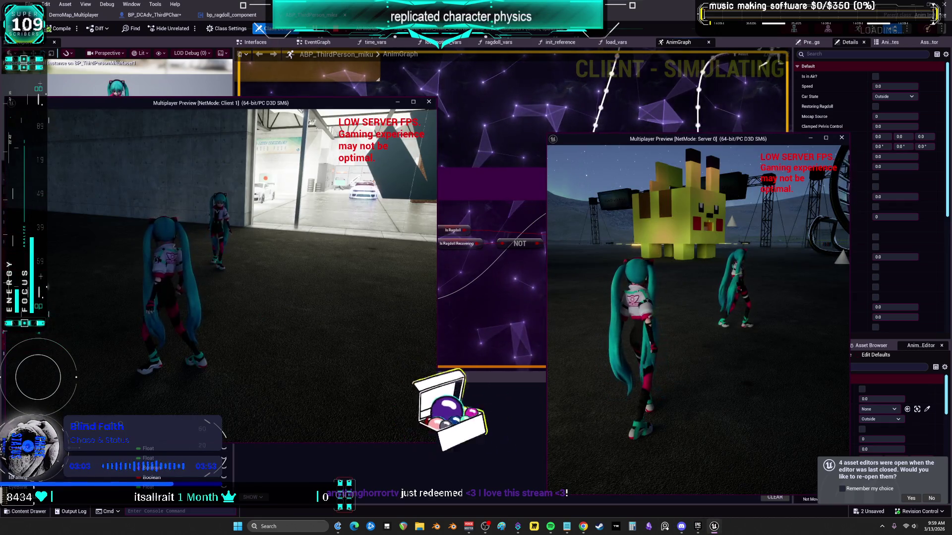
{"action": "key", "text": "r"}
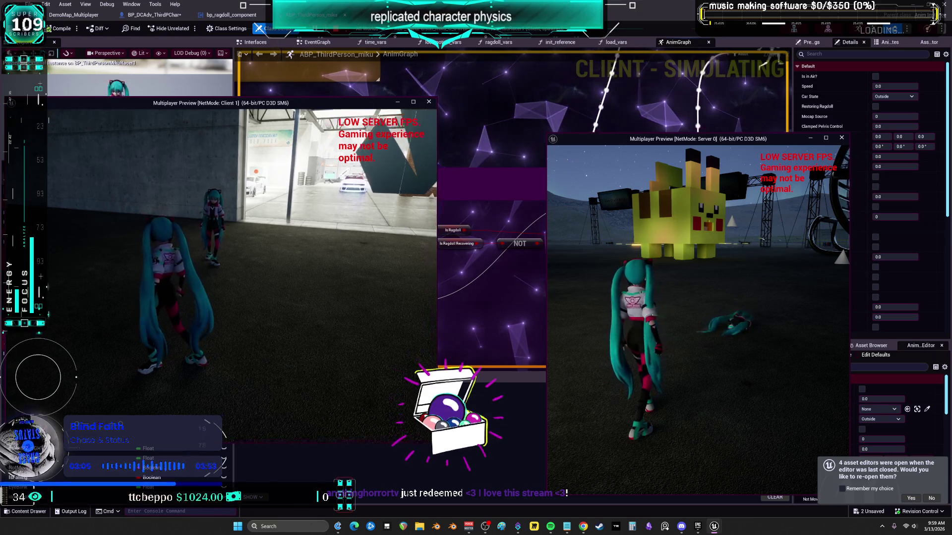
{"action": "key", "text": "w"}
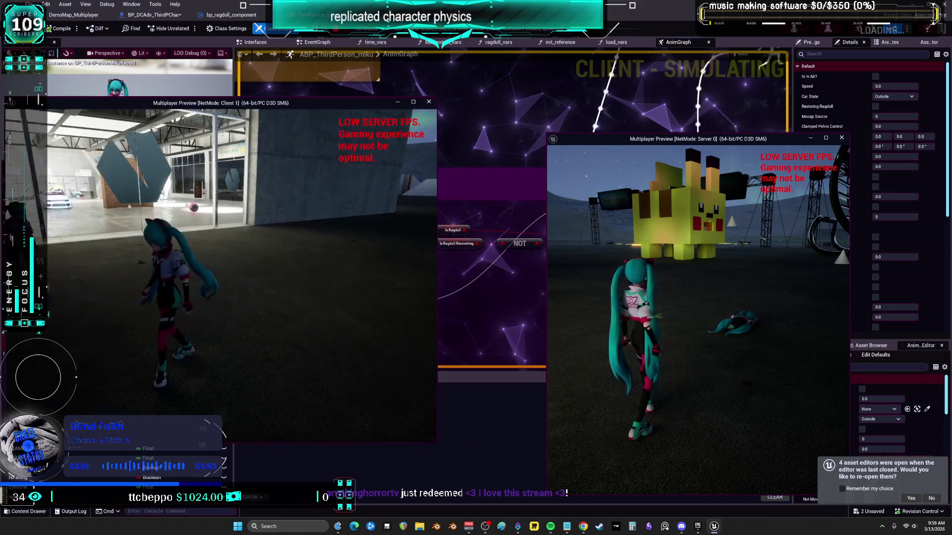
{"action": "key", "text": "shift+F1"}
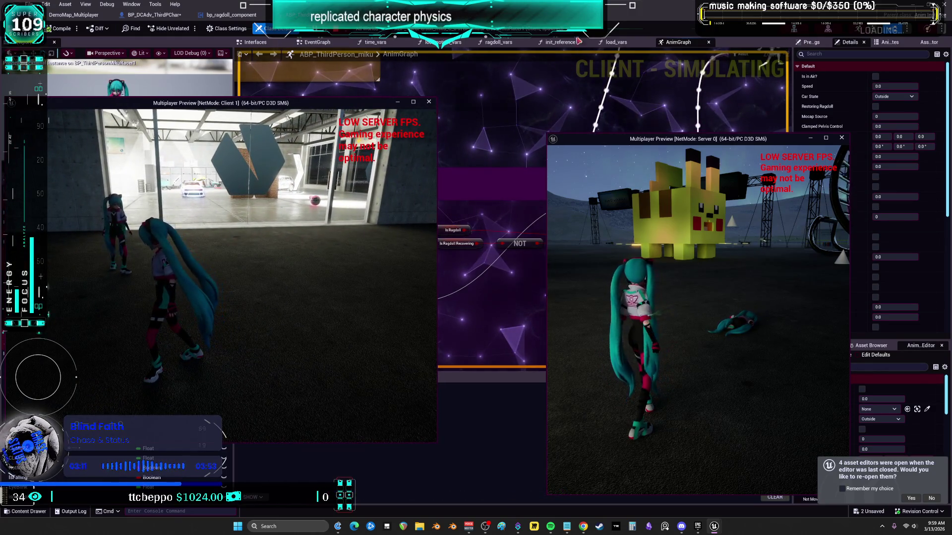
{"action": "key", "text": "Escape"}
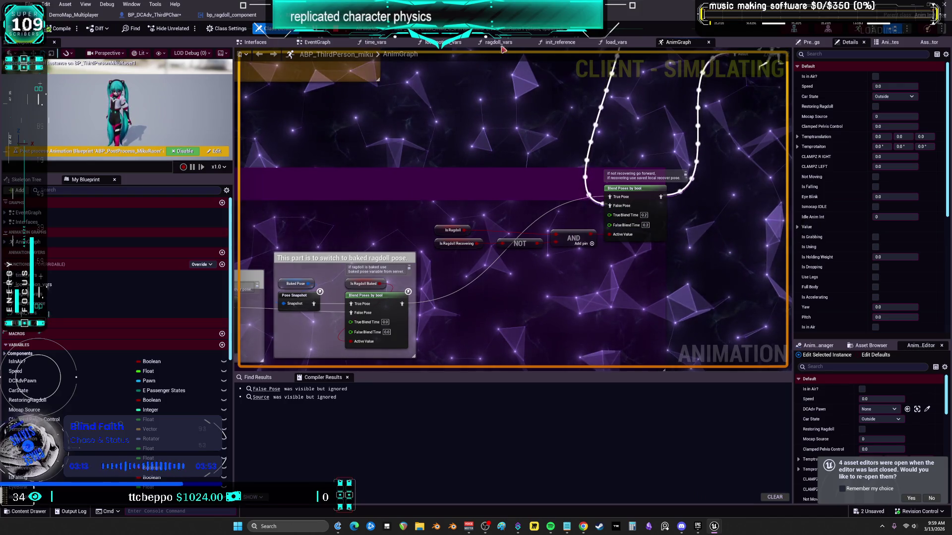
Cycle the AnimGraph debug target through the Racer1 and Racer0 instances, ending on the server's character.
{"action": "left_click", "coordinate": [498, 28]}
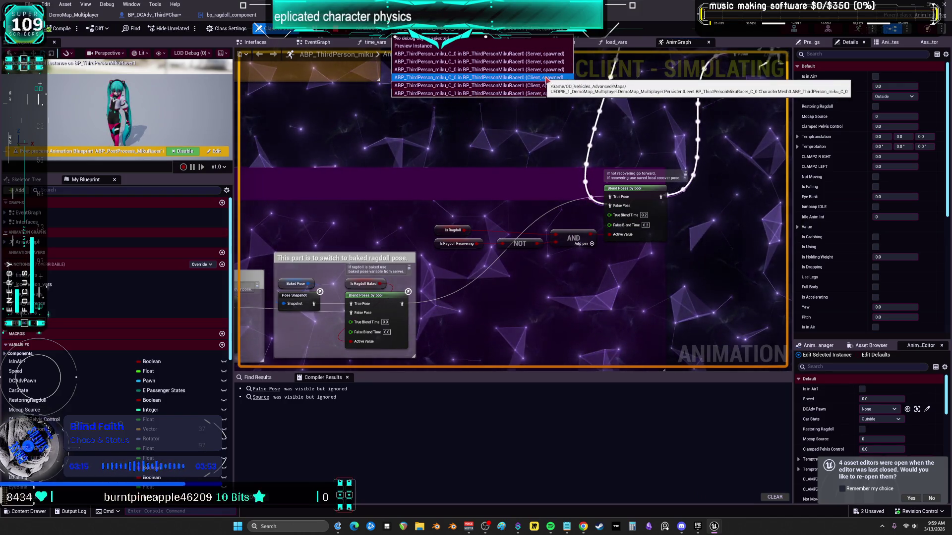
{"action": "left_click", "coordinate": [538, 96]}
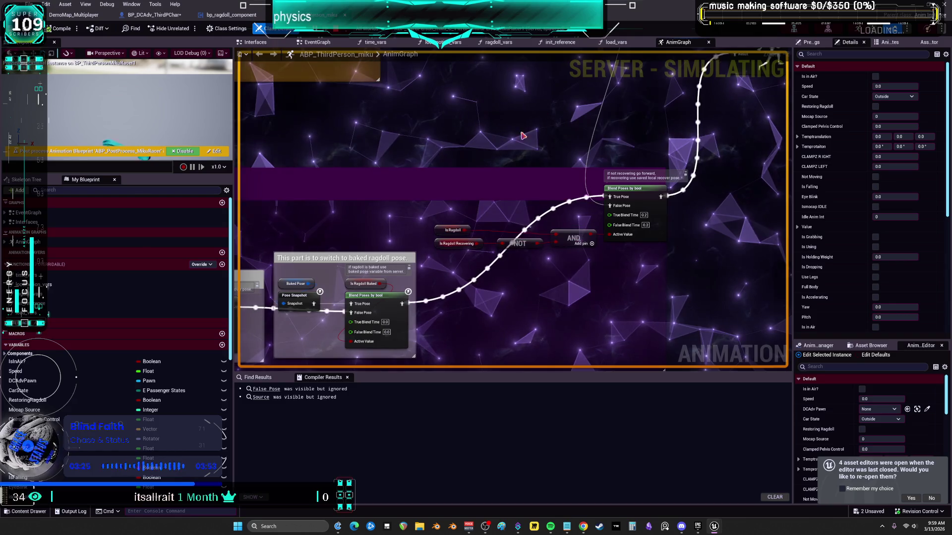
{"action": "left_click", "coordinate": [544, 30]}
{"action": "left_click", "coordinate": [476, 53]}
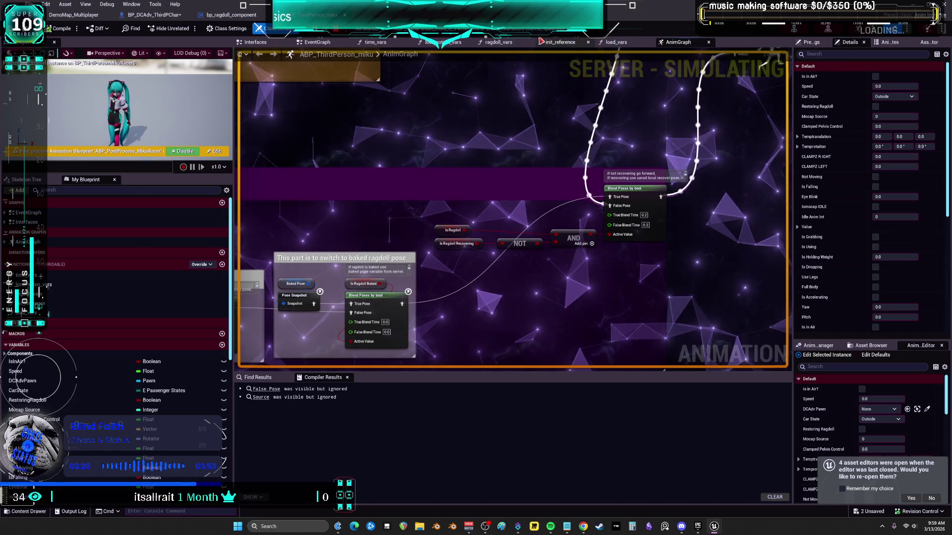
{"action": "left_click", "coordinate": [543, 30]}
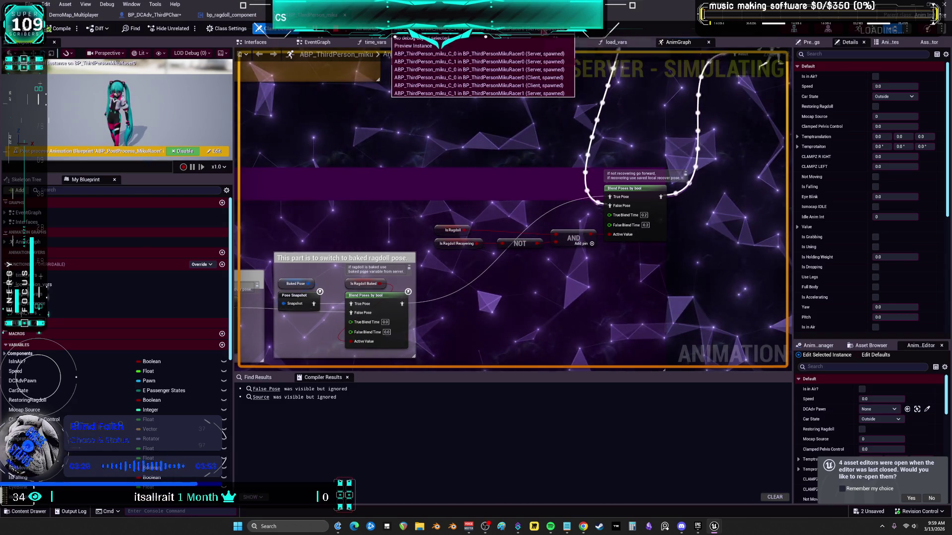
{"action": "left_click", "coordinate": [503, 29]}
{"action": "left_click", "coordinate": [476, 70]}
{"action": "left_click", "coordinate": [525, 30]}
{"action": "left_click", "coordinate": [527, 82]}
Select the Is Ragdoll variable to review its replication settings in Details.
{"action": "mouse_move", "coordinate": [459, 244]}
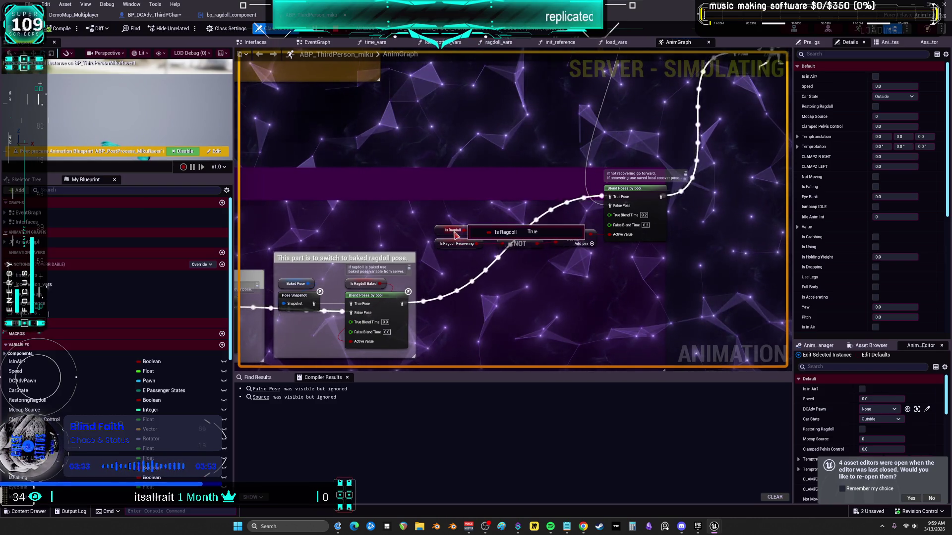
{"action": "left_click", "coordinate": [441, 231]}
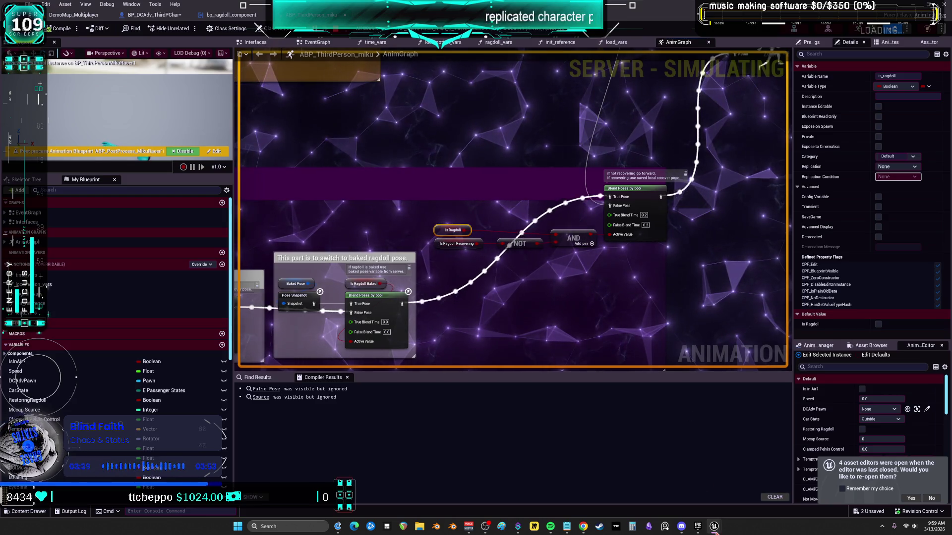
{"action": "mouse_move", "coordinate": [714, 528]}
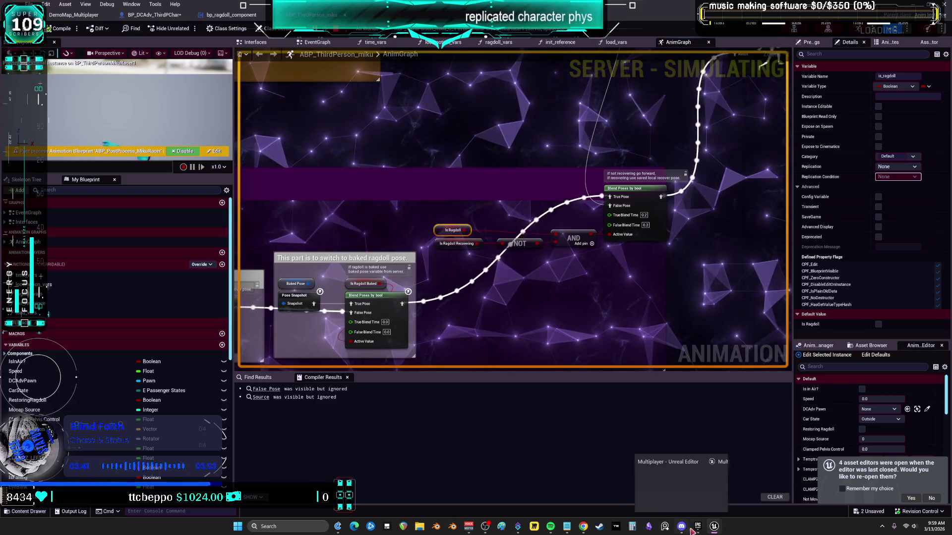
{"action": "left_click", "coordinate": [697, 526]}
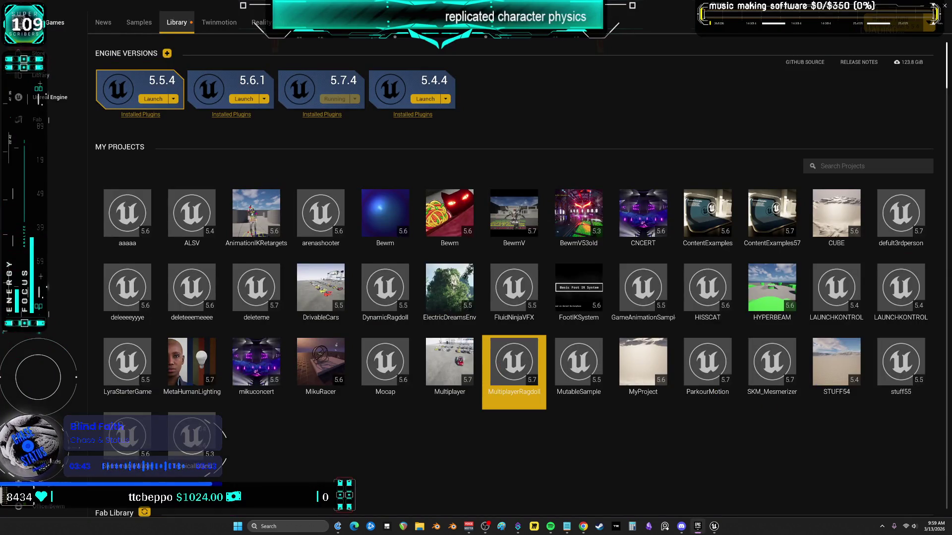
Open the MultiplayerRagdoll project and its ragdoll_system sk_mannequin_AnimBP using the Animation Blueprint filter.
{"action": "double_click", "coordinate": [513, 365]}
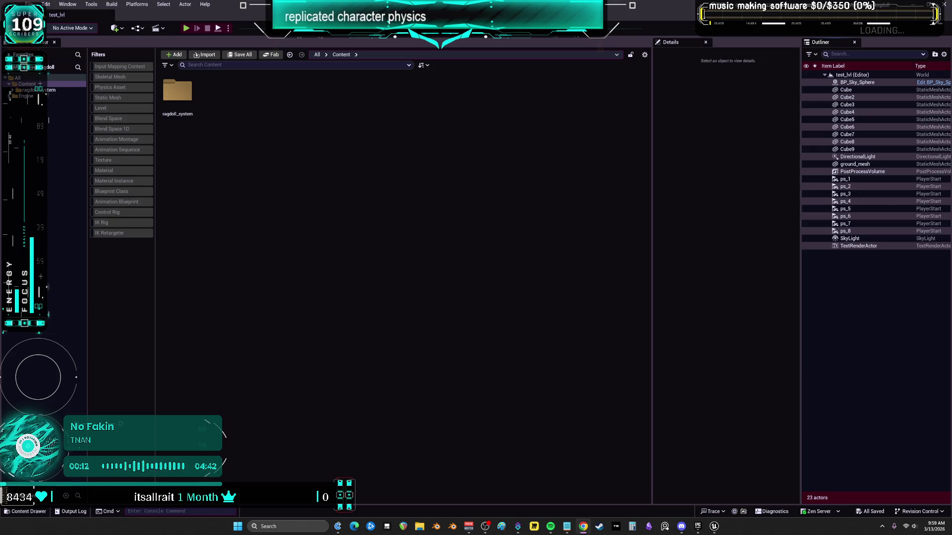
{"action": "double_click", "coordinate": [188, 101]}
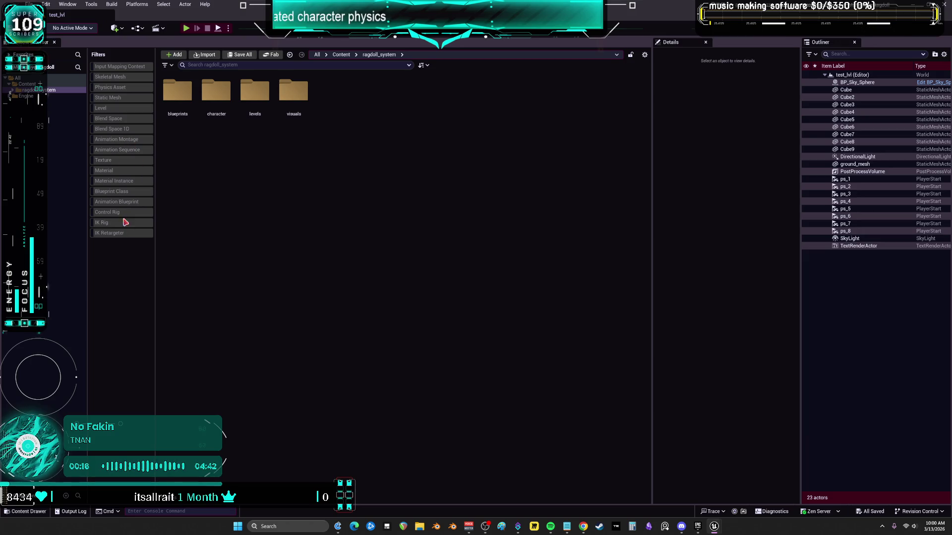
{"action": "left_click", "coordinate": [124, 203]}
{"action": "double_click", "coordinate": [185, 92]}
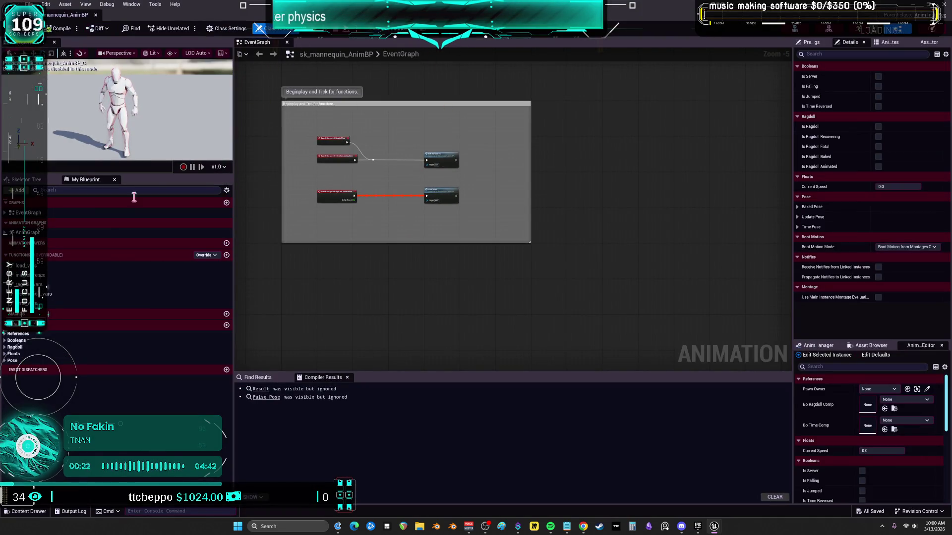
Inspect Is Ragdoll and Is Ragdoll Recovering in the all_movement to all_ragdoll transition rule.
{"action": "double_click", "coordinate": [123, 232]}
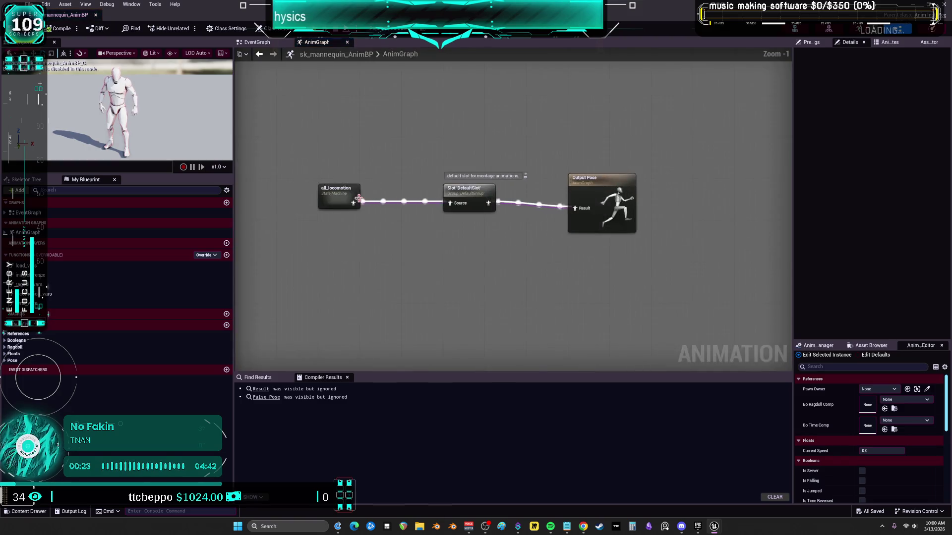
{"action": "double_click", "coordinate": [362, 198]}
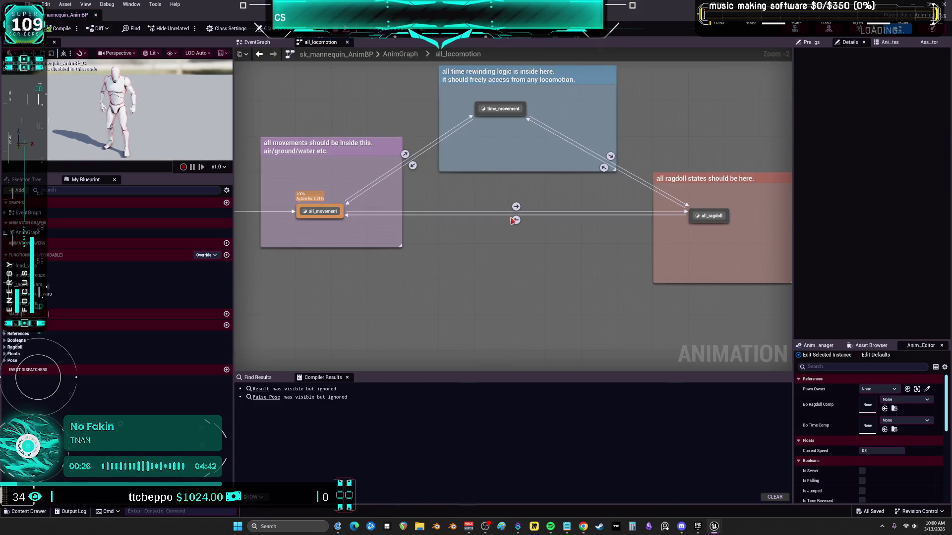
{"action": "mouse_move", "coordinate": [517, 207]}
{"action": "double_click", "coordinate": [517, 207]}
{"action": "left_click", "coordinate": [362, 200]}
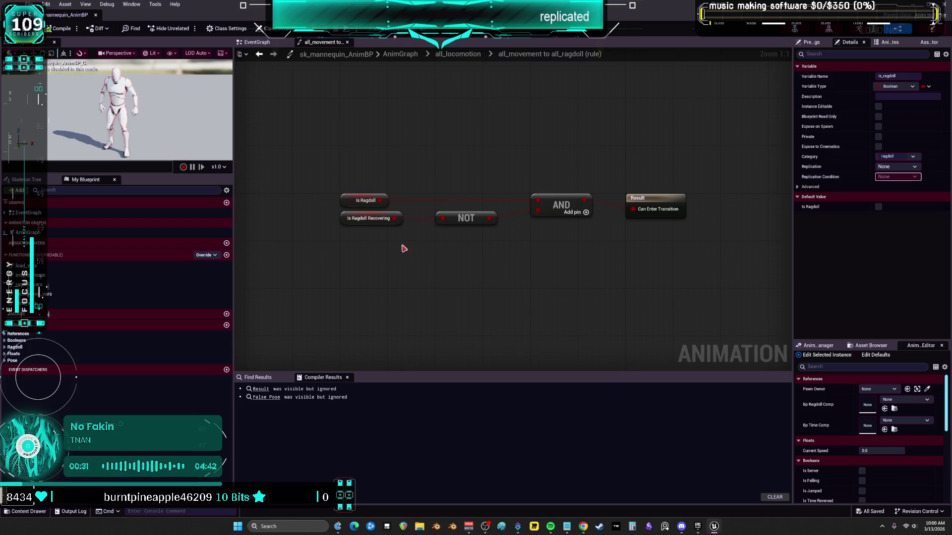
{"action": "left_click_drag", "start_coordinate": [364, 223], "coordinate": [366, 222]}
Check the Is Ragdoll Animated variable inside the all_ragdoll state graph.
{"action": "left_click", "coordinate": [259, 54]}
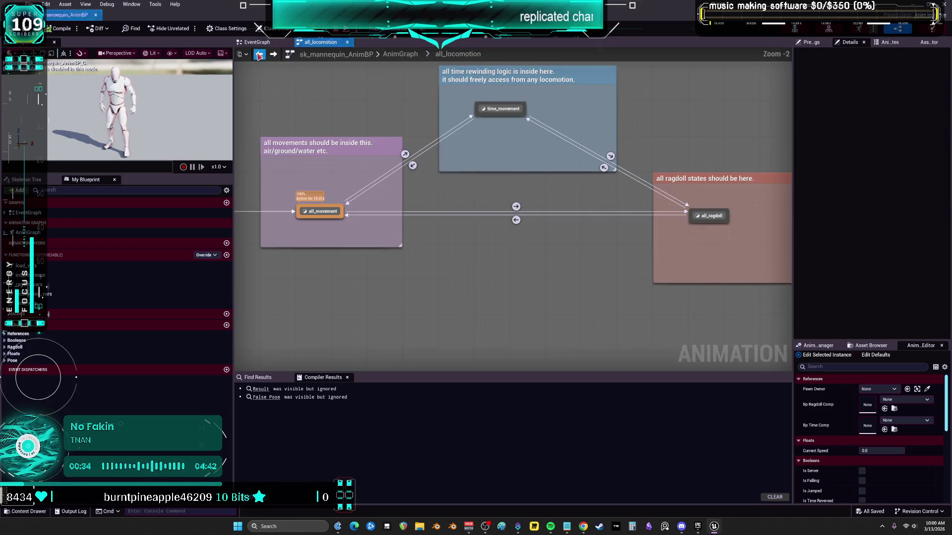
{"action": "double_click", "coordinate": [701, 214]}
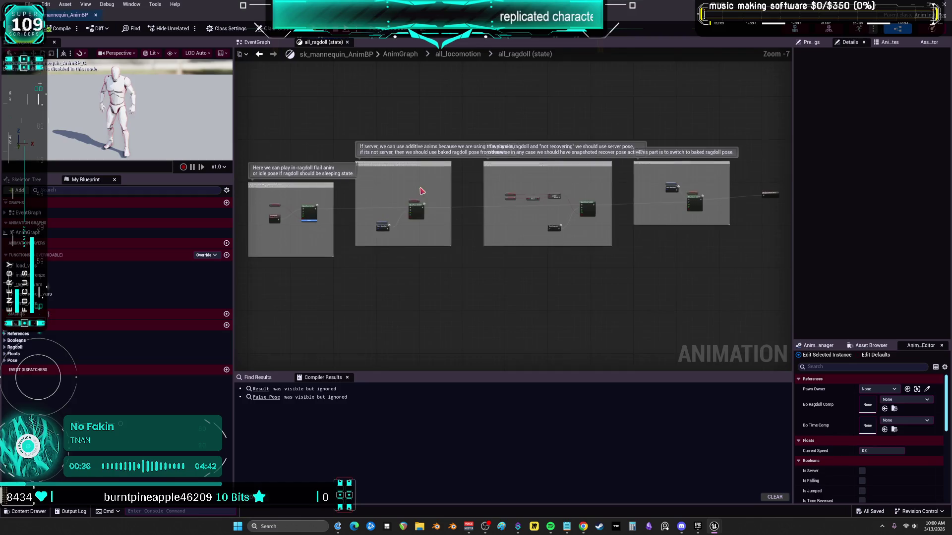
{"action": "scroll", "coordinate": [586, 151], "scroll_direction": "up", "scroll_amount": 4}
{"action": "left_click", "coordinate": [415, 241]}
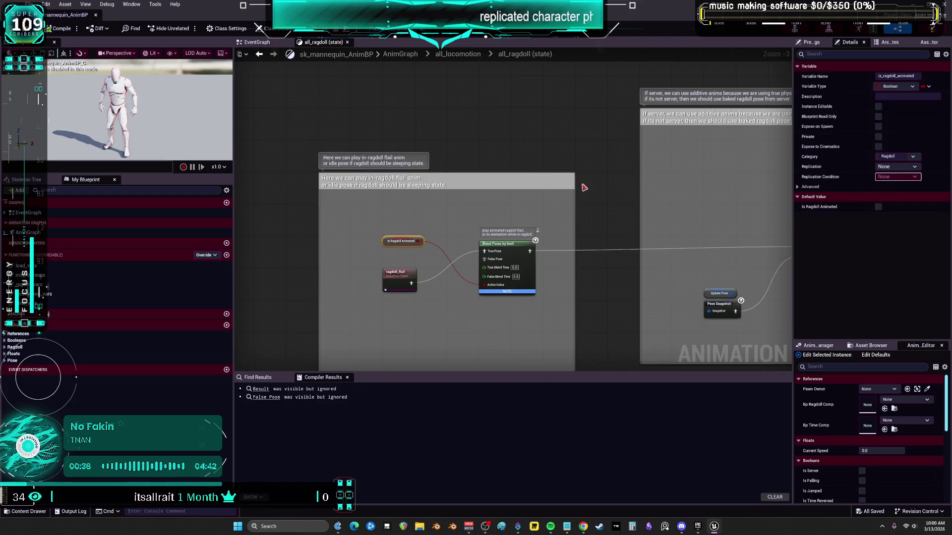
{"action": "left_click", "coordinate": [258, 54]}
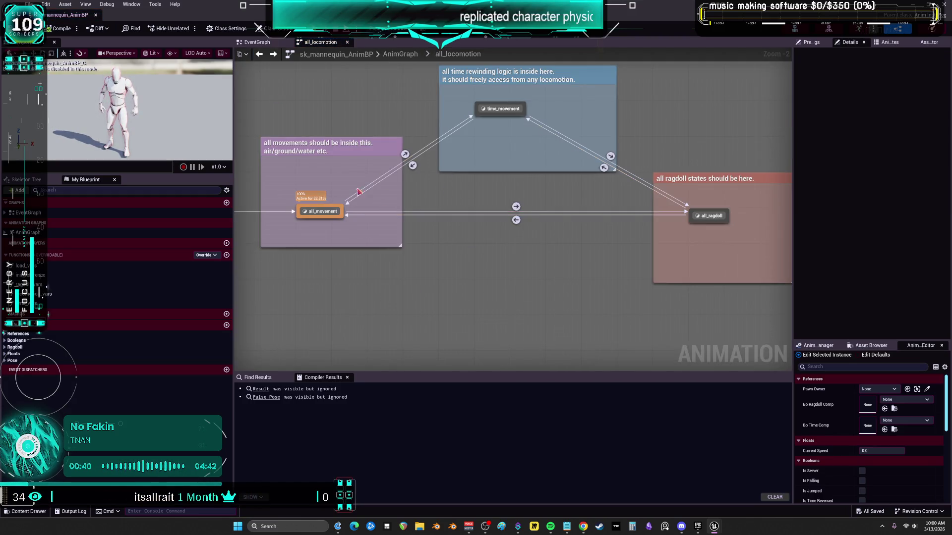
In load_vars' Ragdoll Vars function, inspect the Is Ragdoll Recovering and Baked variables, SET nodes, and Is Valid check.
{"action": "left_click", "coordinate": [259, 53]}
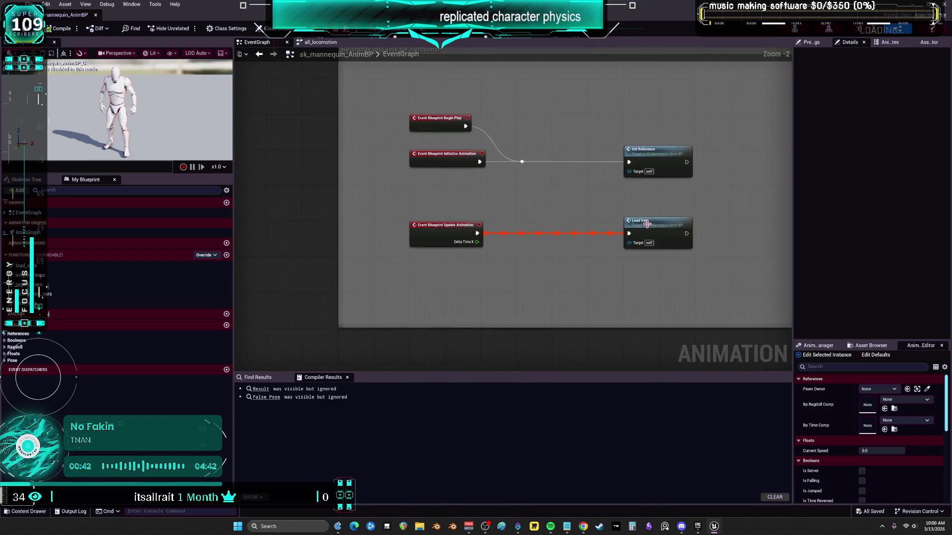
{"action": "scroll", "coordinate": [452, 181], "scroll_direction": "up", "scroll_amount": 4}
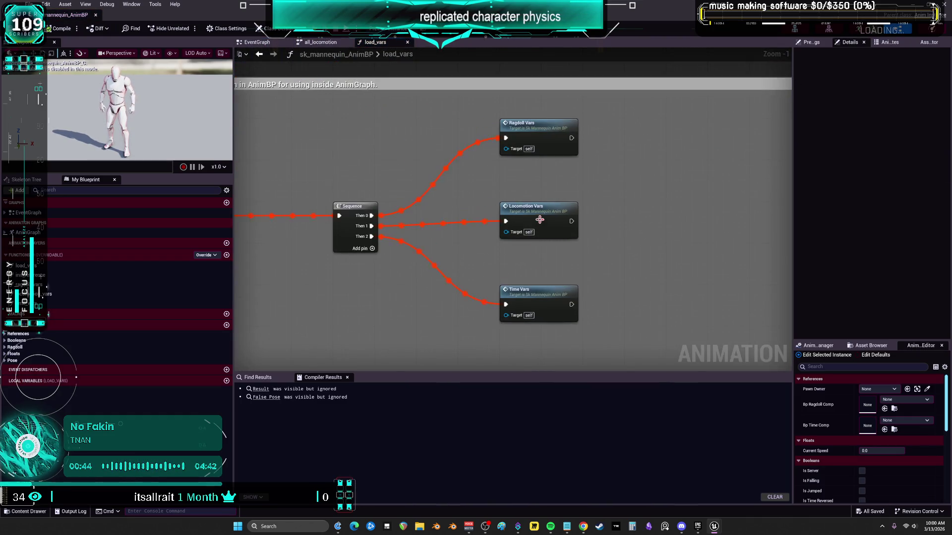
{"action": "double_click", "coordinate": [531, 130]}
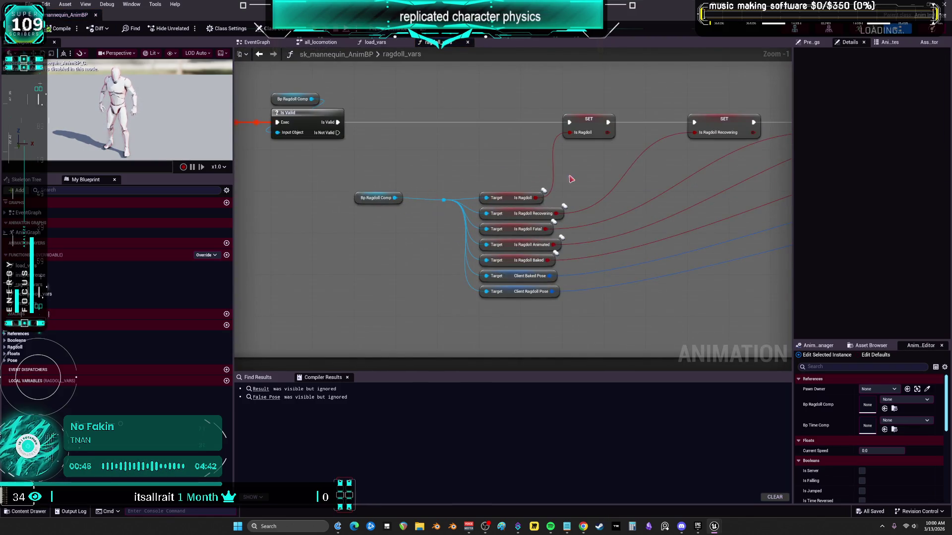
{"action": "left_click", "coordinate": [530, 196]}
{"action": "left_click", "coordinate": [551, 214]}
{"action": "left_click", "coordinate": [528, 261]}
{"action": "left_click_drag", "start_coordinate": [677, 208], "coordinate": [577, 228]}
{"action": "left_click", "coordinate": [601, 179]}
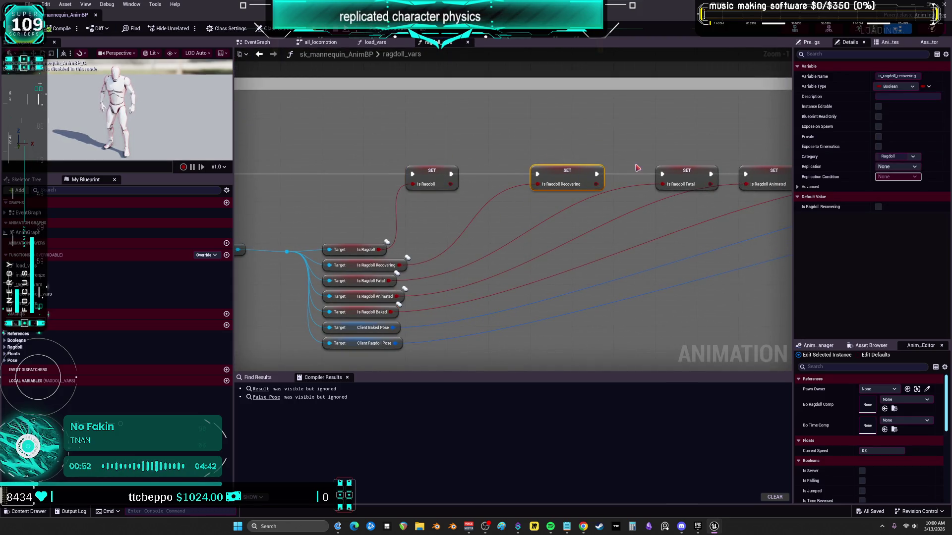
{"action": "left_click", "coordinate": [605, 389]}
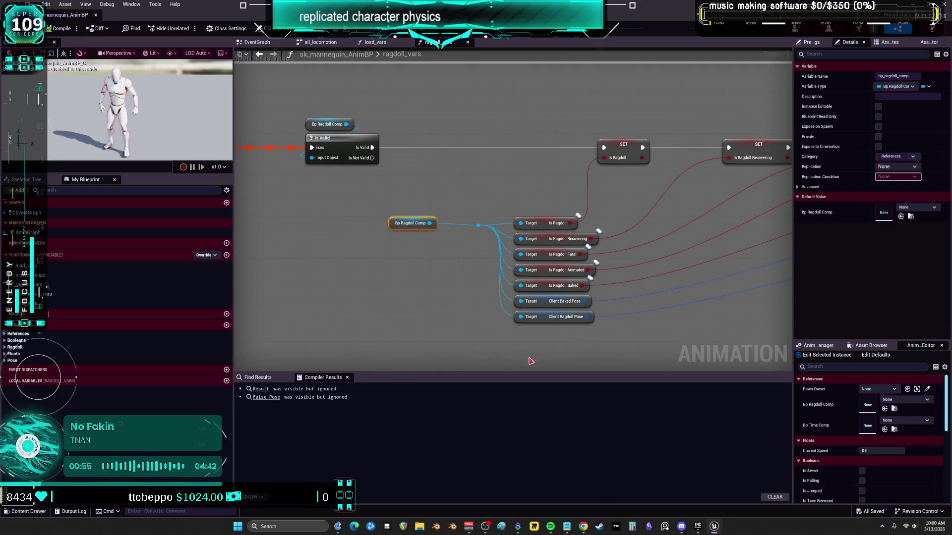
Switch to the ABP_ThirdPerson_miku editor window and view its ragdoll_vars function graph.
{"action": "mouse_move", "coordinate": [715, 533]}
{"action": "left_click", "coordinate": [661, 486]}
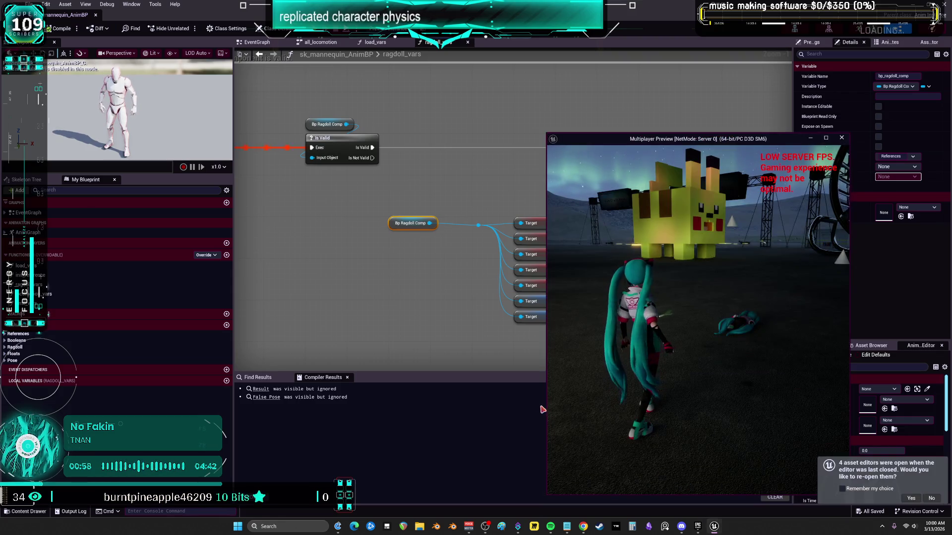
{"action": "mouse_move", "coordinate": [714, 526]}
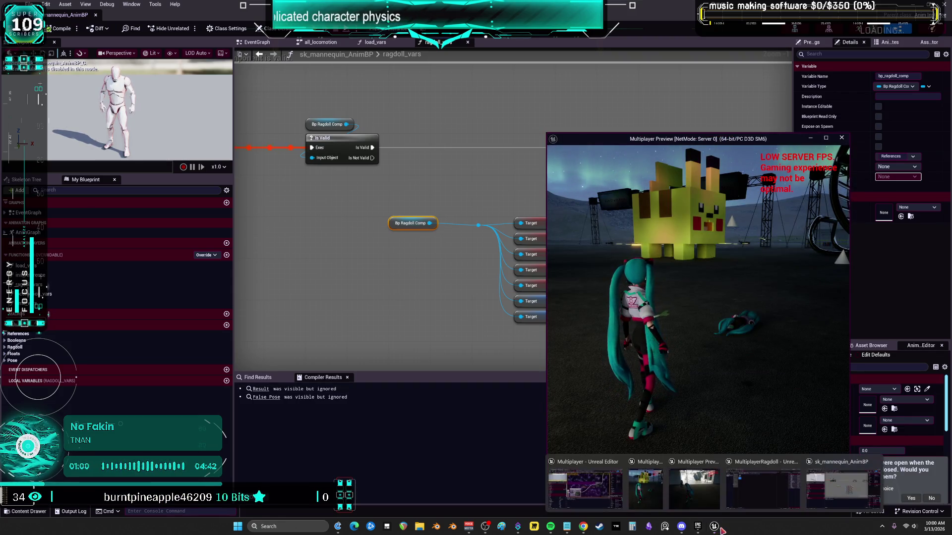
{"action": "left_click", "coordinate": [610, 496]}
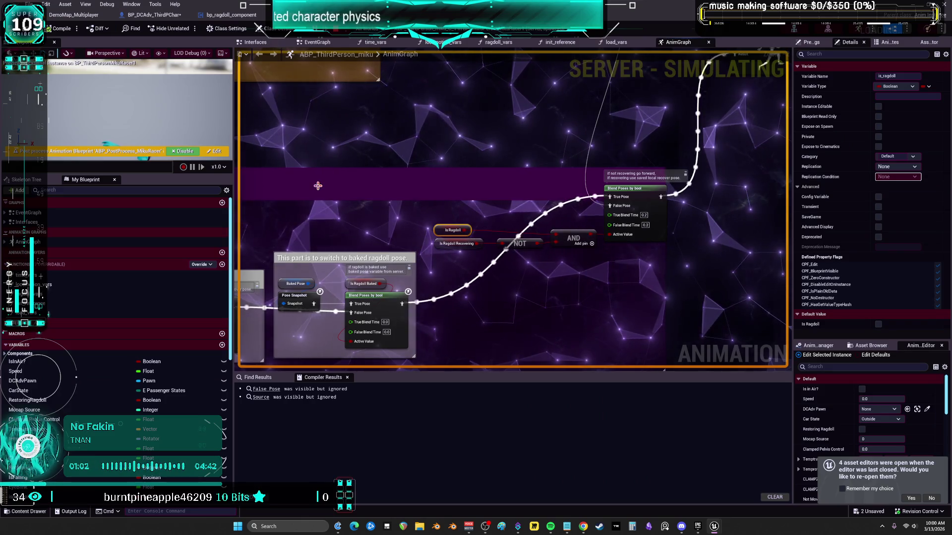
{"action": "scroll", "coordinate": [545, 193], "scroll_direction": "down", "scroll_amount": 4}
{"action": "left_click", "coordinate": [498, 43]}
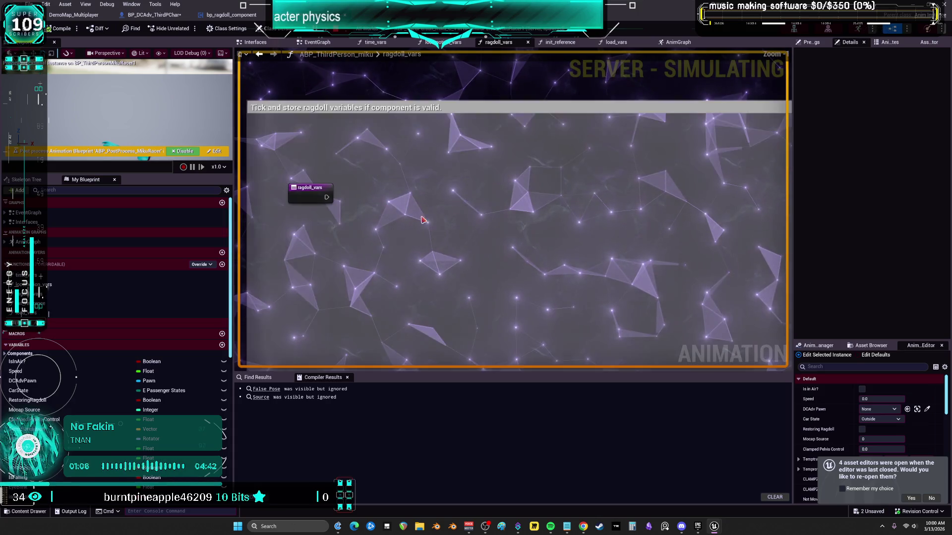
{"action": "scroll", "coordinate": [423, 229], "scroll_direction": "down", "scroll_amount": 3}
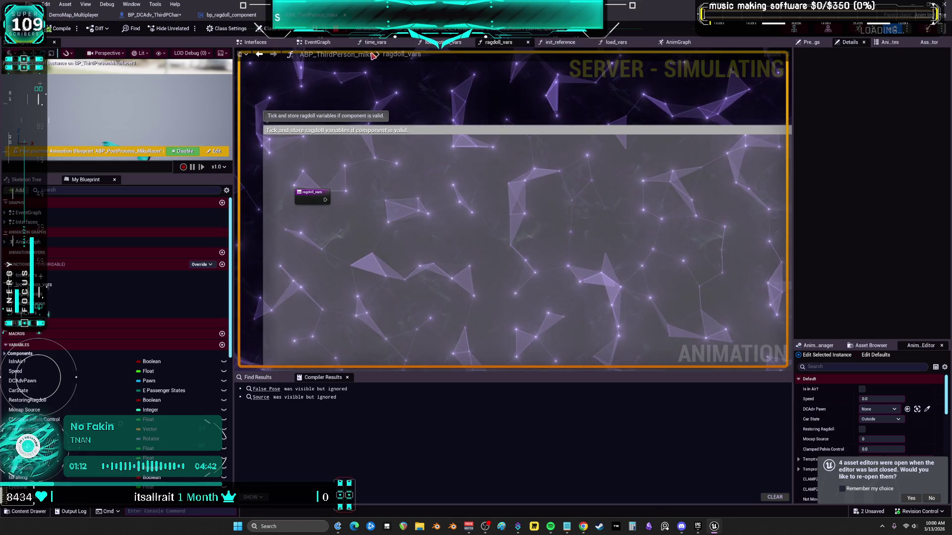
Stop the play session, close the Message Log, and show the EventGraph.
{"action": "key", "text": "Escape"}
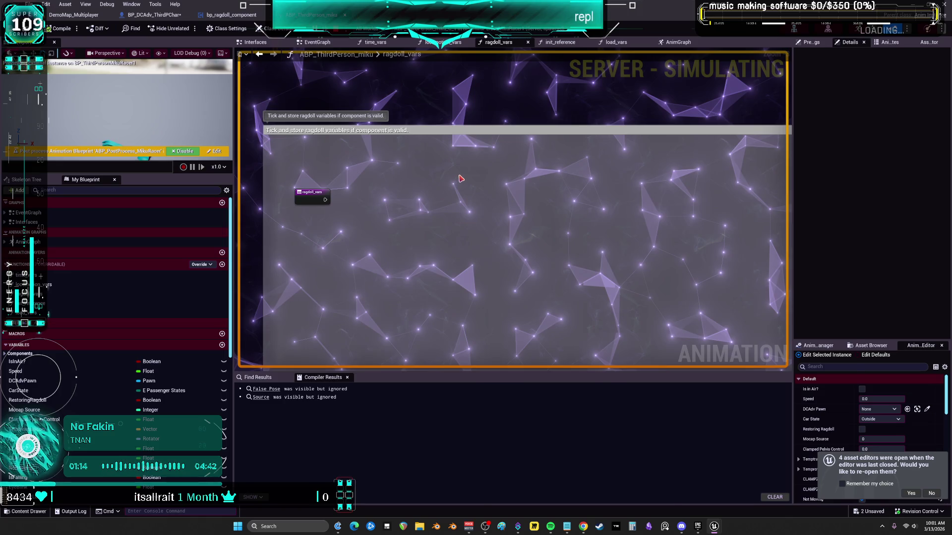
{"action": "left_click", "coordinate": [848, 278]}
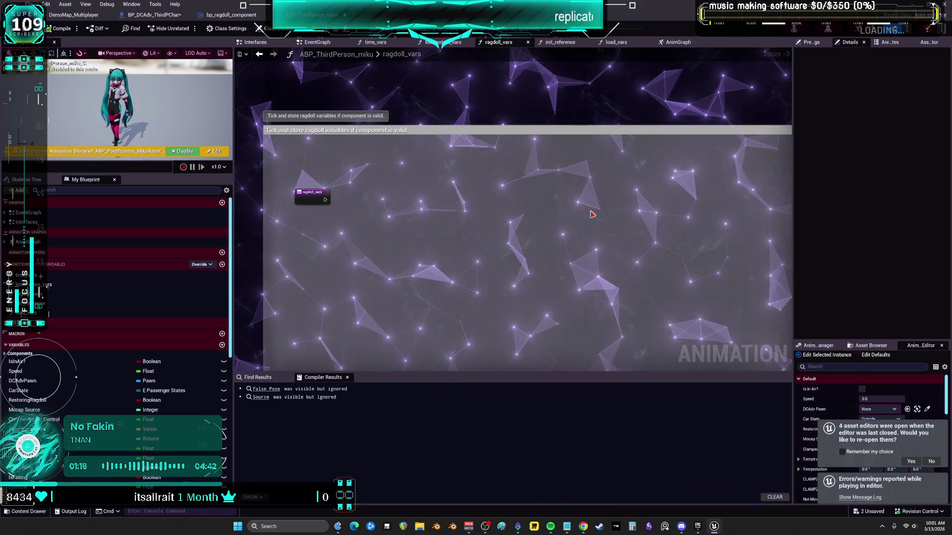
{"action": "scroll", "coordinate": [434, 109], "scroll_direction": "down", "scroll_amount": 2}
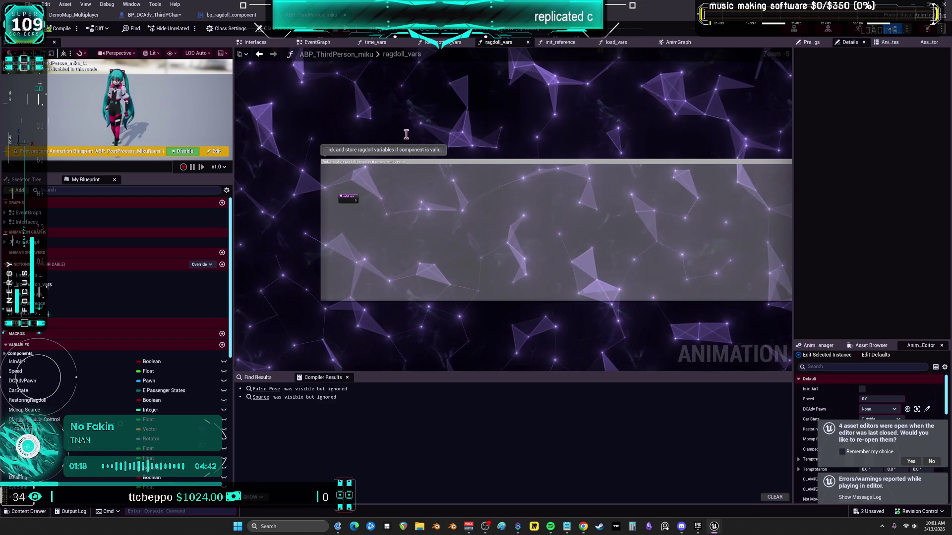
{"action": "left_click", "coordinate": [320, 43]}
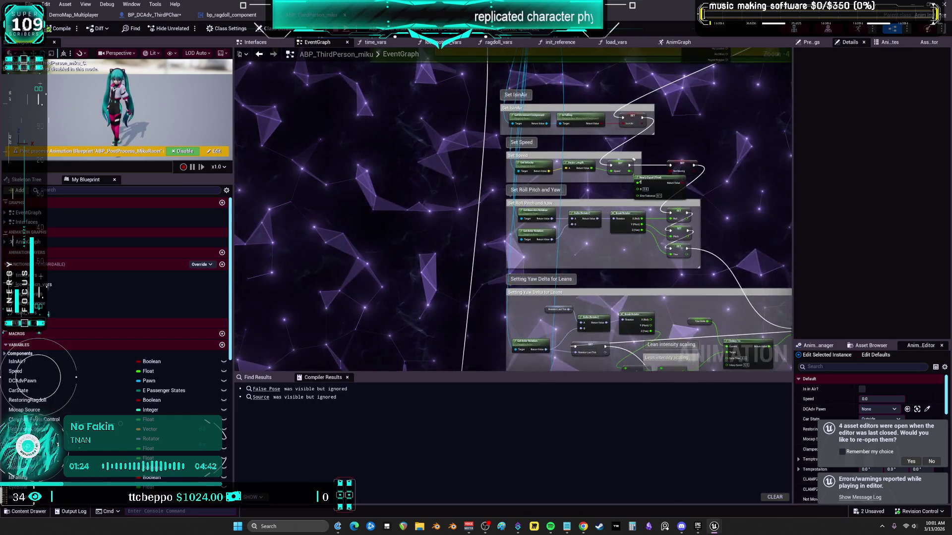
Remove one Then output pin from the Update Animation Sequence node.
{"action": "scroll", "coordinate": [477, 103], "scroll_direction": "up", "scroll_amount": 3}
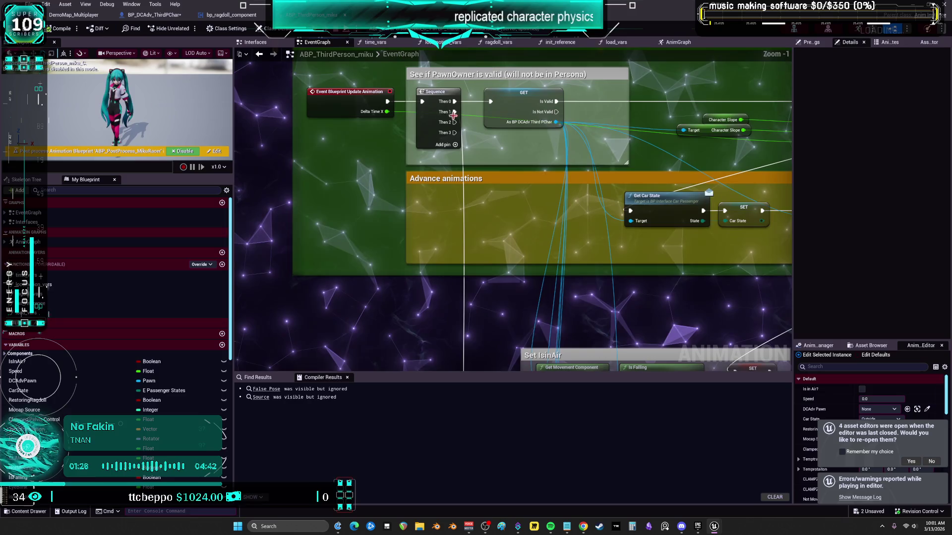
{"action": "left_click", "coordinate": [482, 160]}
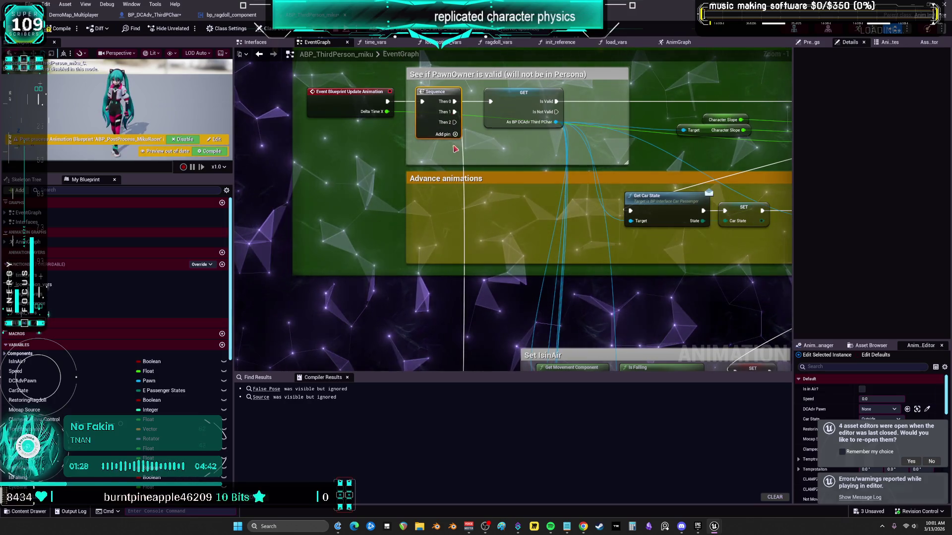
{"action": "right_click", "coordinate": [452, 122]}
{"action": "left_click", "coordinate": [474, 155]}
Pan to the ragdoll setter nodes and start a multiplayer session with Alt+P.
{"action": "scroll", "coordinate": [504, 188], "scroll_direction": "down", "scroll_amount": 2}
{"action": "scroll", "coordinate": [505, 188], "scroll_direction": "down", "scroll_amount": 2}
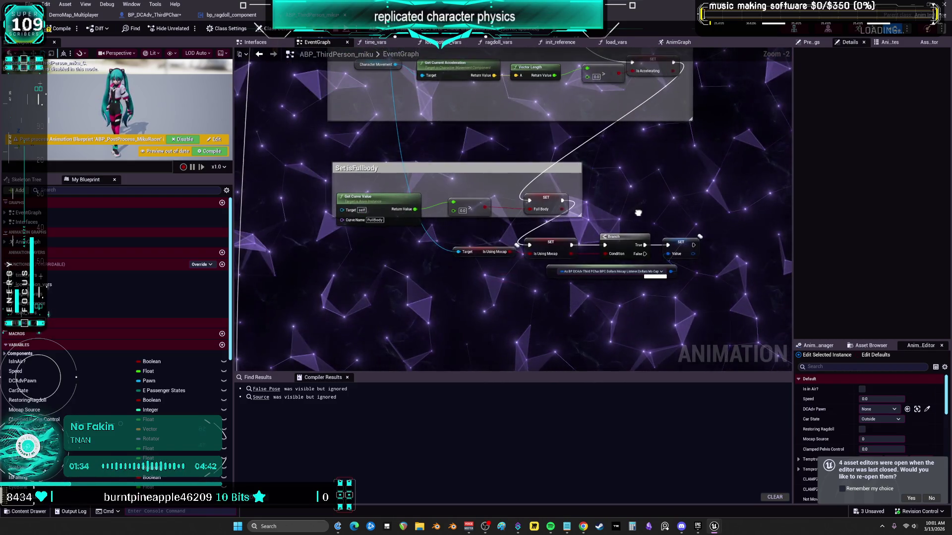
{"action": "left_click_drag", "start_coordinate": [556, 322], "coordinate": [556, 160]}
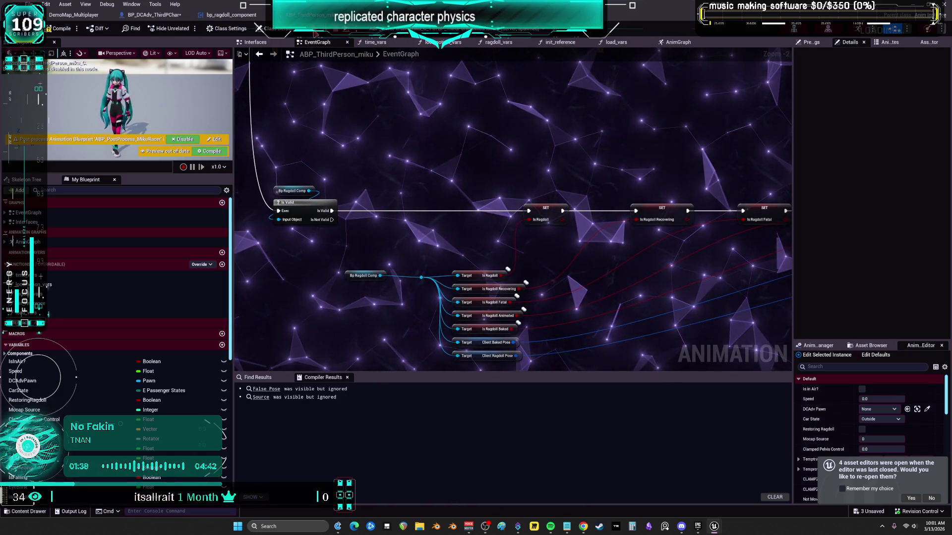
{"action": "key", "text": "alt+p"}
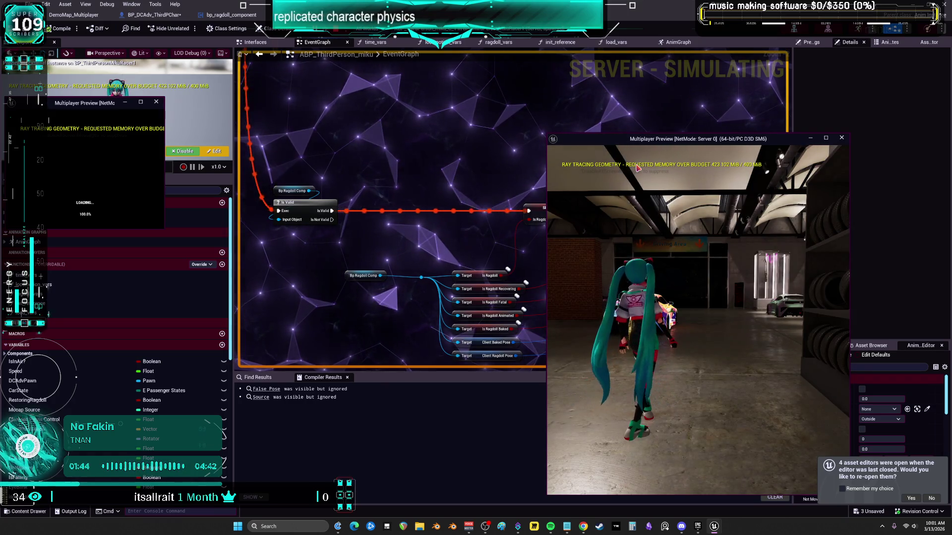
Bring the Blueprint editor forward and set the debug target to a MikuRacer server instance.
{"action": "left_click", "coordinate": [406, 247]}
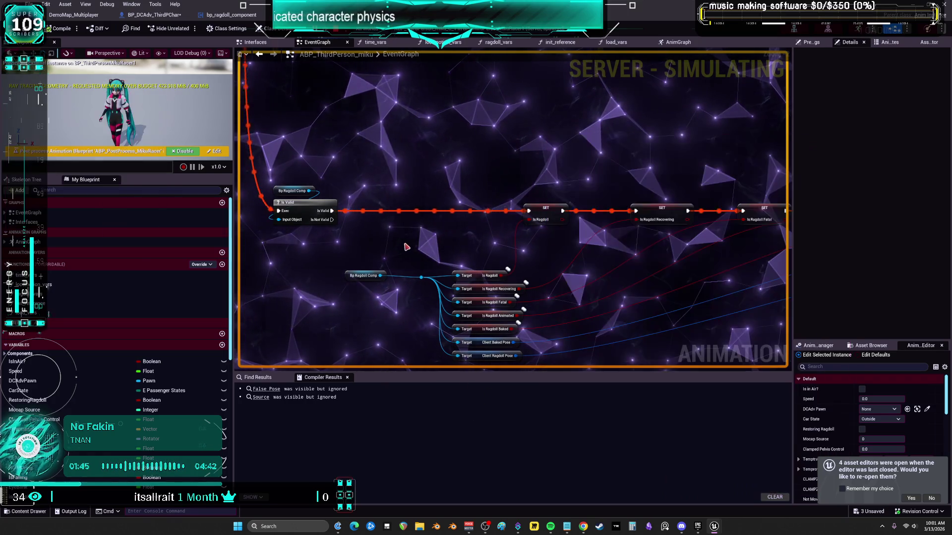
{"action": "left_click", "coordinate": [545, 28]}
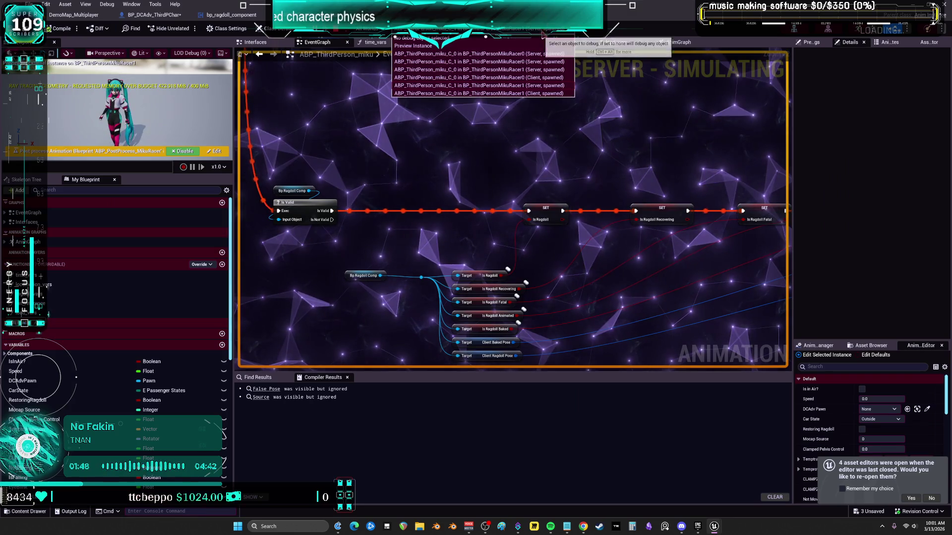
{"action": "left_click", "coordinate": [549, 71]}
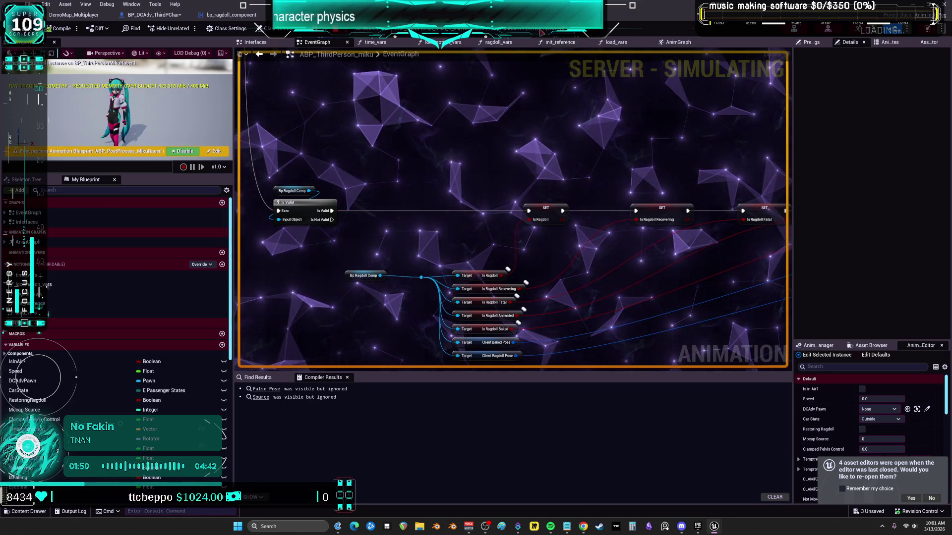
{"action": "left_click", "coordinate": [545, 28]}
{"action": "left_click", "coordinate": [544, 39]}
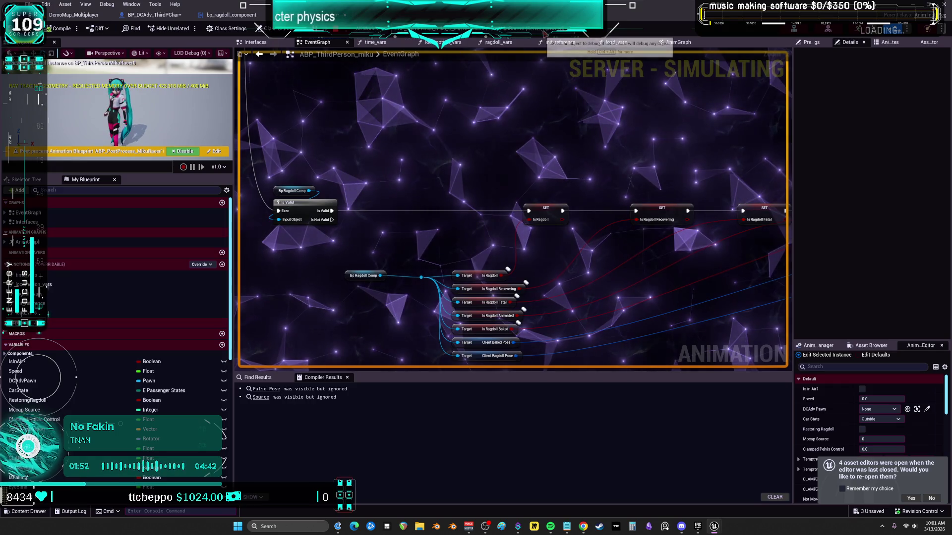
{"action": "left_click", "coordinate": [545, 28]}
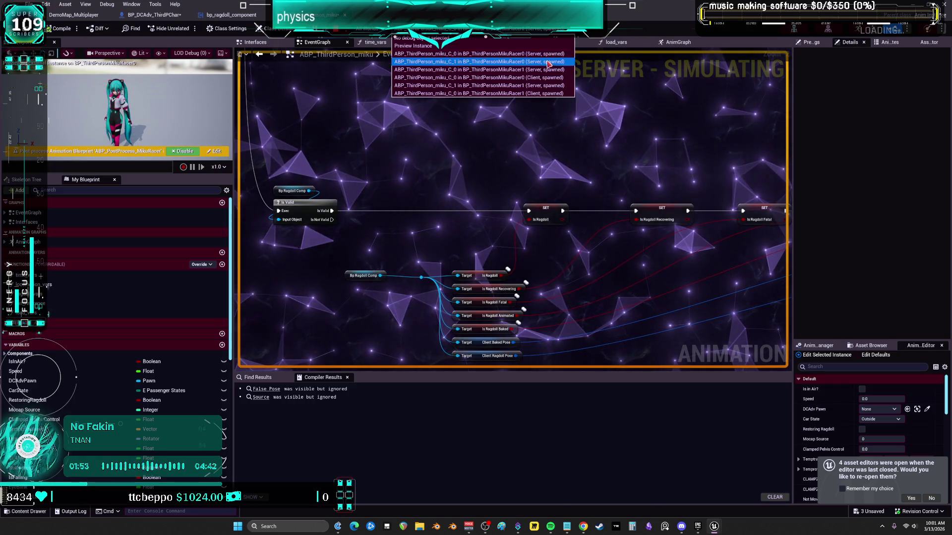
{"action": "left_click", "coordinate": [547, 55]}
Switch debugging to a MikuRacer client instance and inspect the Bp Ragdoll Comp variable's replication.
{"action": "left_click", "coordinate": [545, 28]}
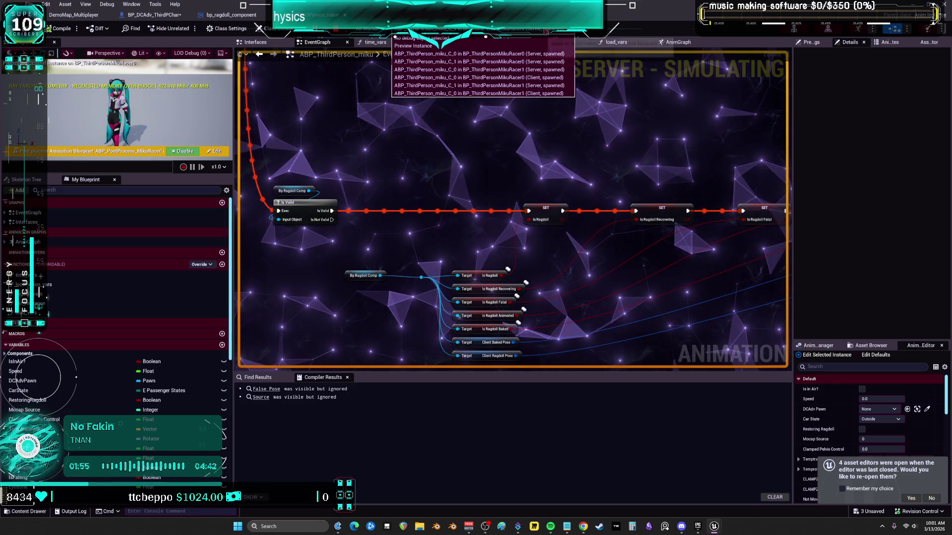
{"action": "left_click", "coordinate": [546, 69]}
{"action": "left_click", "coordinate": [545, 28]}
{"action": "left_click", "coordinate": [545, 78]}
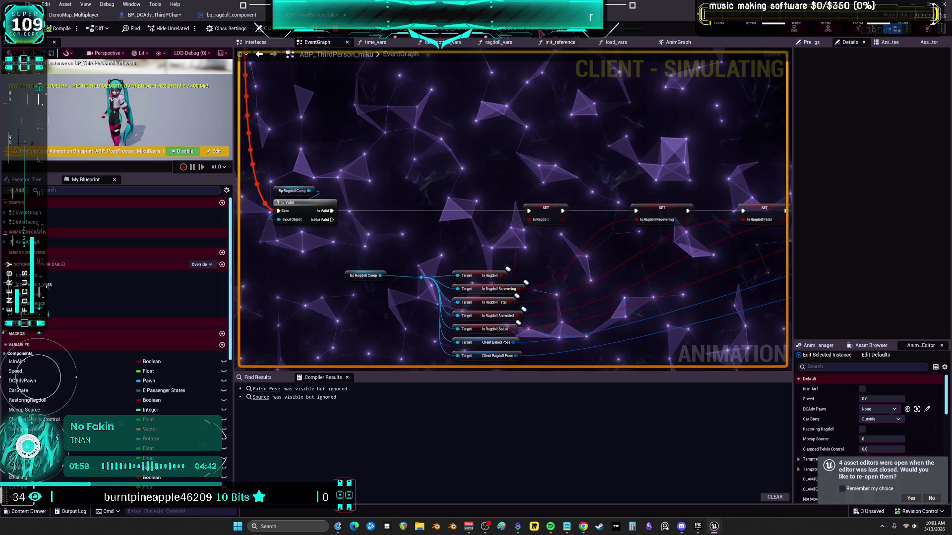
{"action": "left_click", "coordinate": [541, 31]}
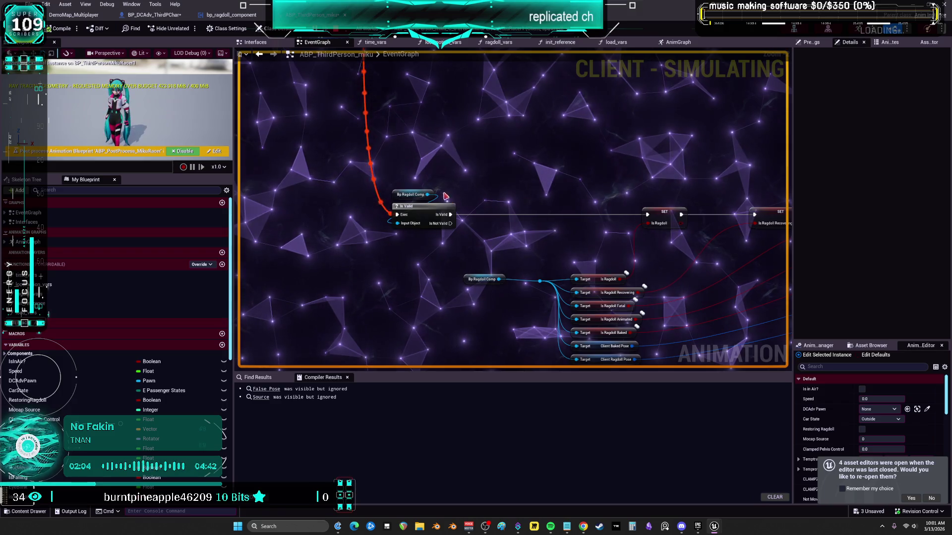
{"action": "left_click", "coordinate": [411, 197]}
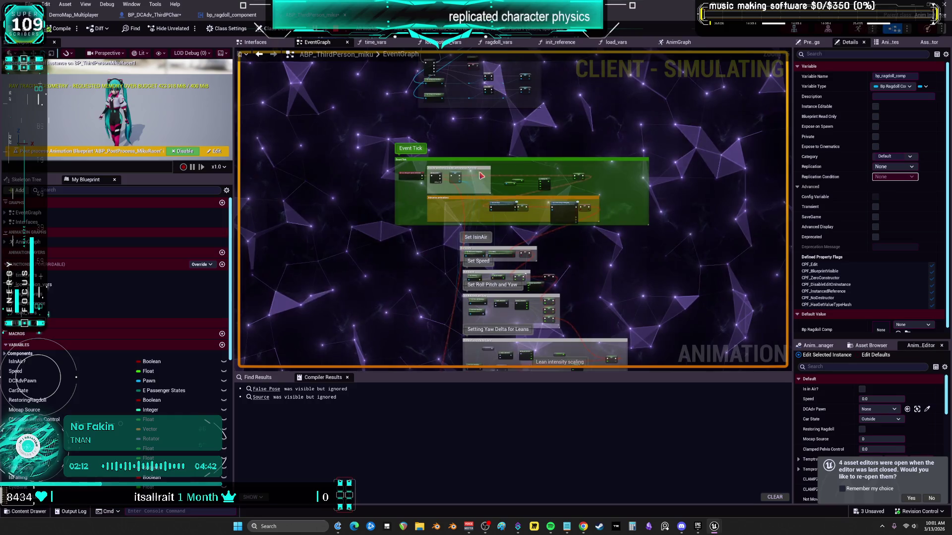
Pan the EventGraph to Event Tick's setup nodes and the ragdollstuff comment group.
{"action": "scroll", "coordinate": [481, 177], "scroll_direction": "up", "scroll_amount": 6}
{"action": "left_click_drag", "start_coordinate": [581, 237], "coordinate": [602, 450]}
{"action": "left_click_drag", "start_coordinate": [482, 108], "coordinate": [487, 243]}
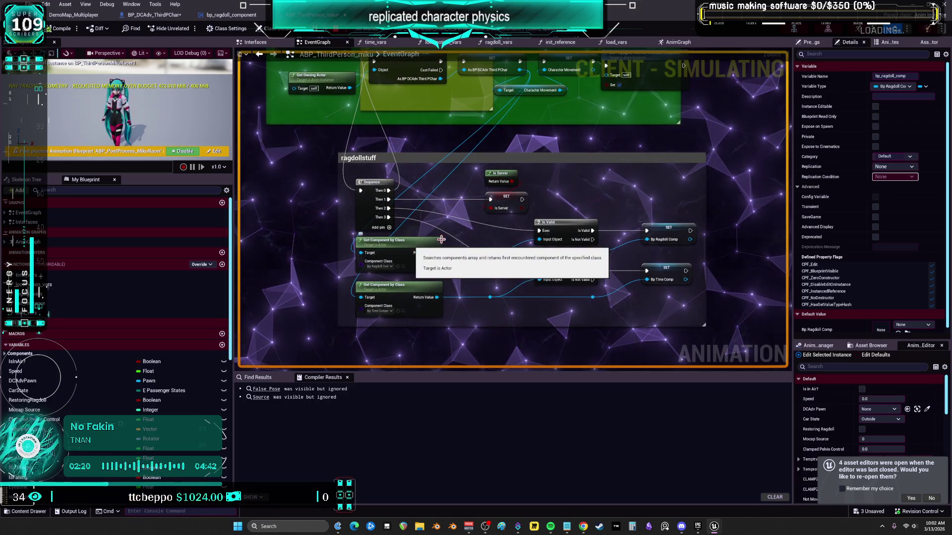
{"action": "mouse_move", "coordinate": [540, 245]}
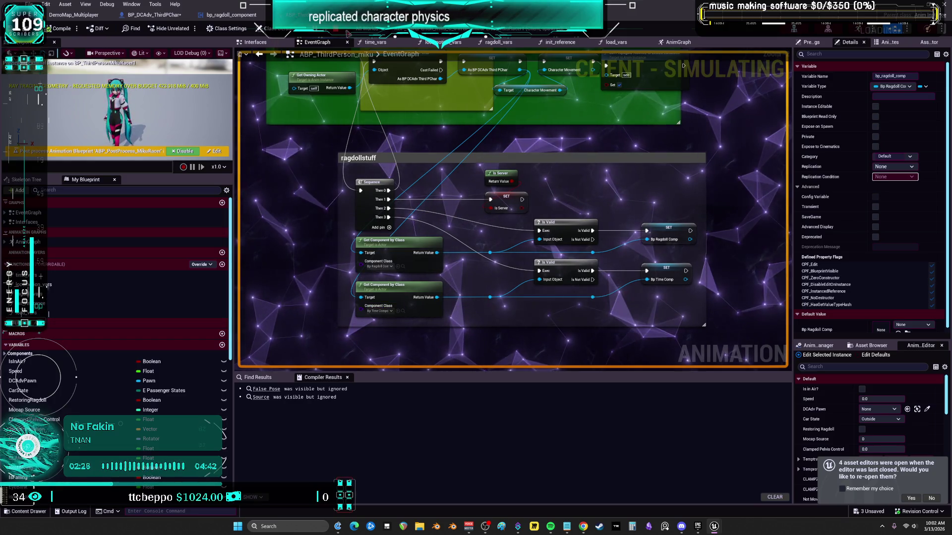
Stop the session, delete the Bp Time Comp Is Valid/SET nodes, and remove the Sequence's Then 3 pin.
{"action": "key", "text": "Escape"}
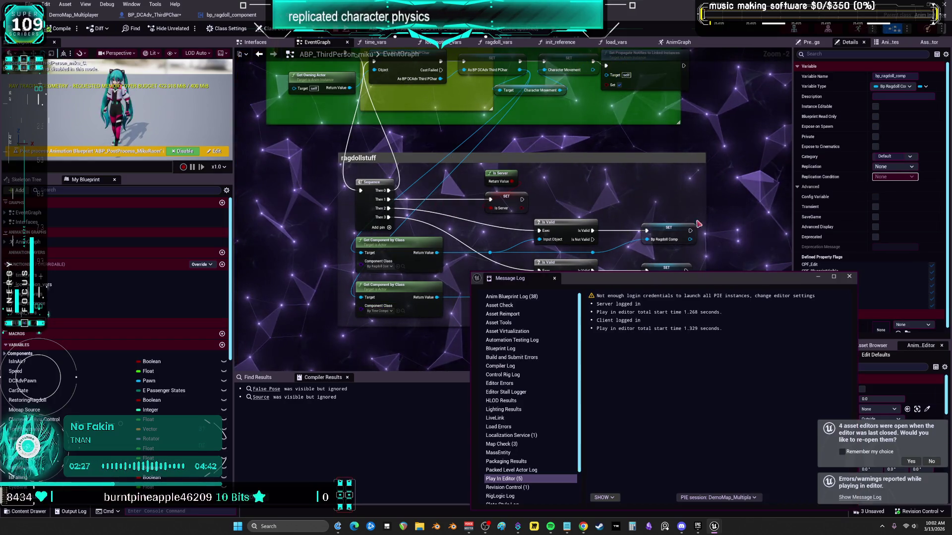
{"action": "left_click", "coordinate": [850, 278]}
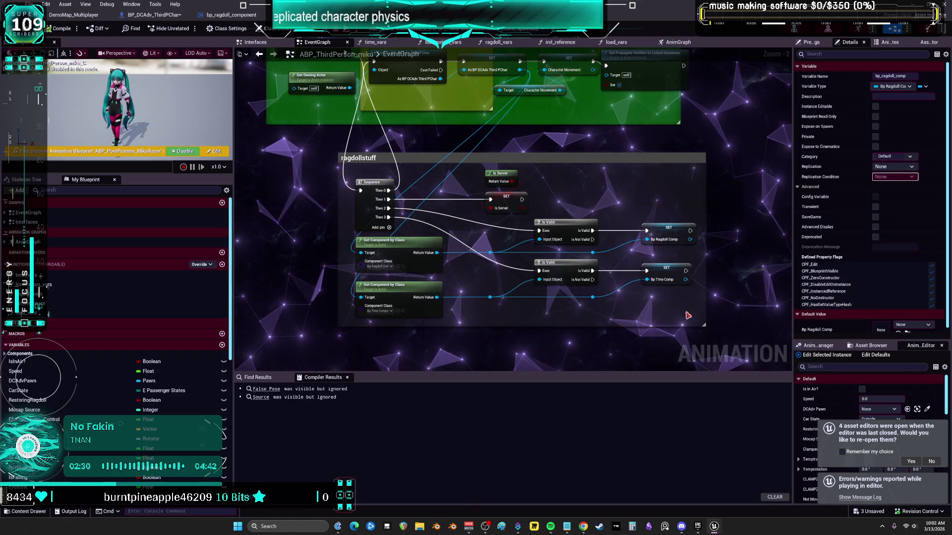
{"action": "key", "text": "Delete"}
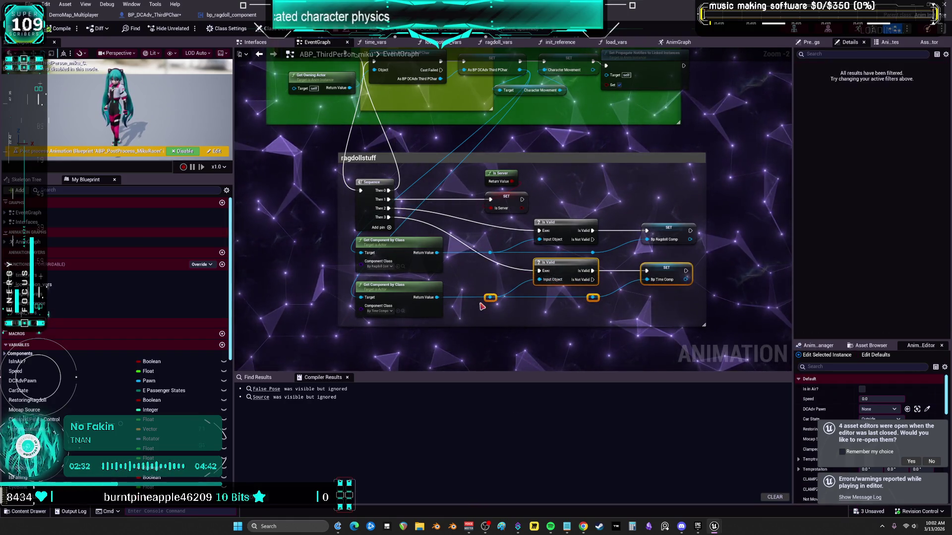
{"action": "right_click", "coordinate": [388, 218]}
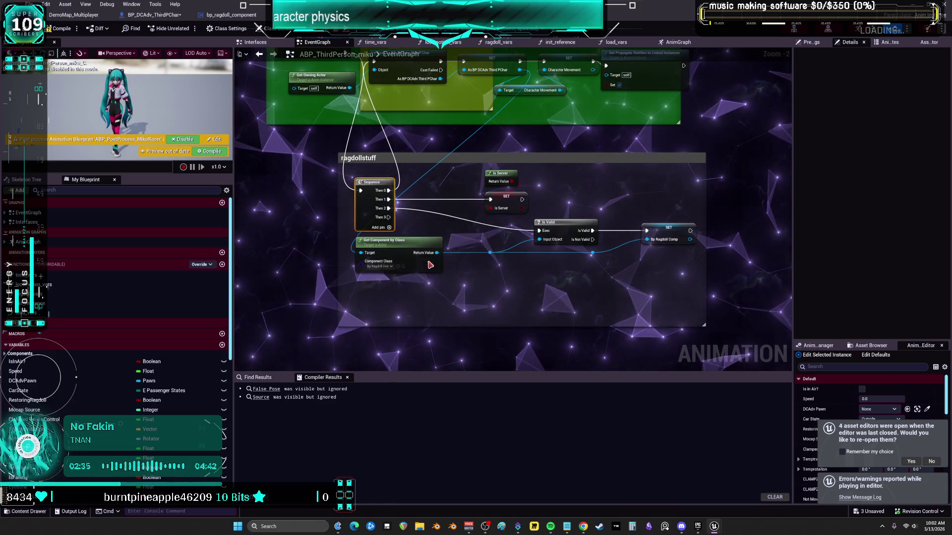
{"action": "left_click", "coordinate": [428, 265]}
{"action": "left_click_drag", "start_coordinate": [420, 129], "coordinate": [442, 170]}
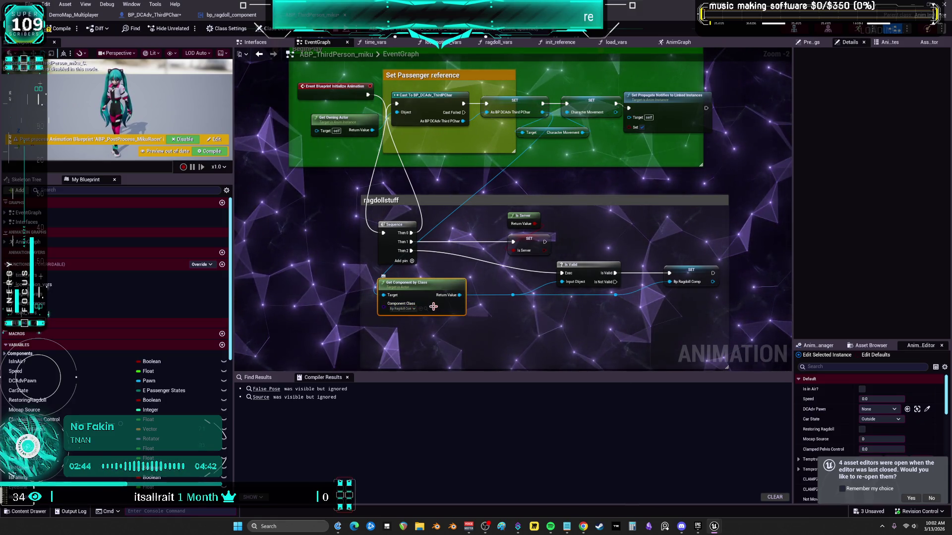
Place the Event Blueprint Initialize Animation node beside the ragdoll Sequence node.
{"action": "left_click", "coordinate": [696, 270]}
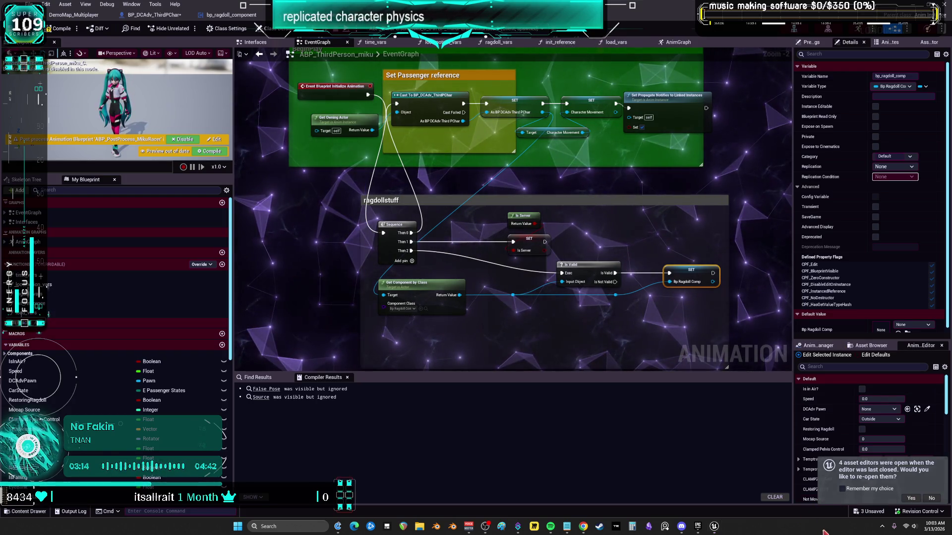
{"action": "mouse_move", "coordinate": [675, 372]}
{"action": "left_mouse_down"}
{"action": "mouse_move", "coordinate": [687, 431]}
{"action": "mouse_move", "coordinate": [699, 434]}
{"action": "left_mouse_up"}
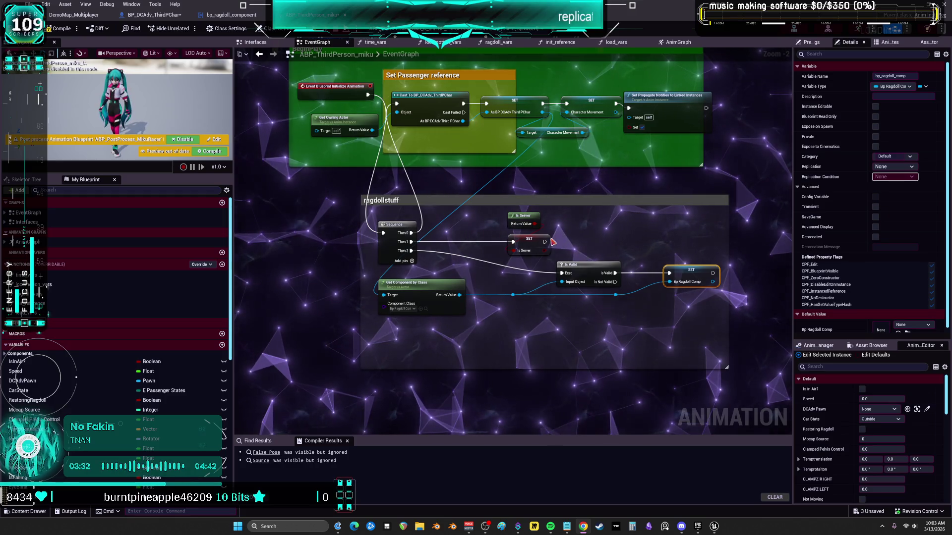
{"action": "mouse_move", "coordinate": [351, 91]}
{"action": "left_mouse_down"}
{"action": "mouse_move", "coordinate": [302, 167]}
{"action": "mouse_move", "coordinate": [305, 255]}
{"action": "mouse_move", "coordinate": [320, 240]}
{"action": "left_mouse_up"}
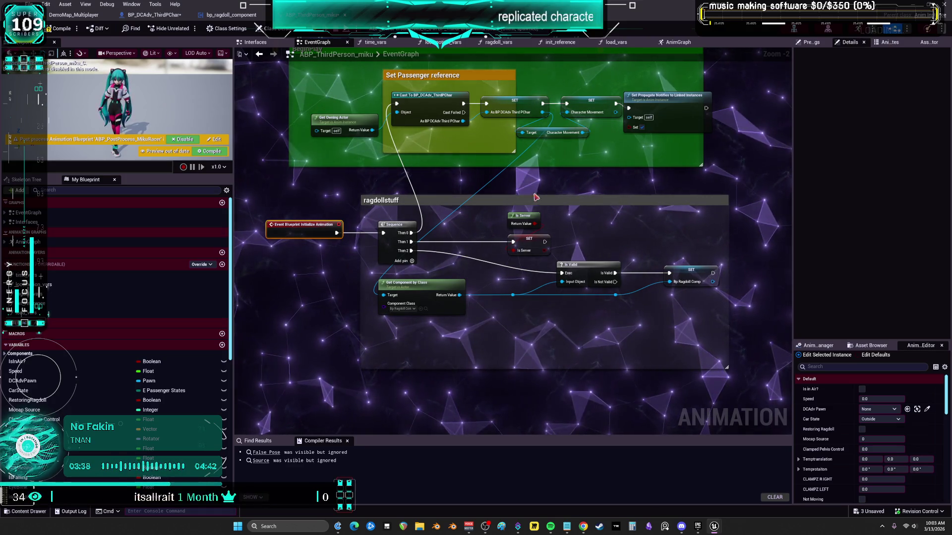
{"action": "scroll", "coordinate": [517, 246], "scroll_direction": "up", "scroll_amount": 2}
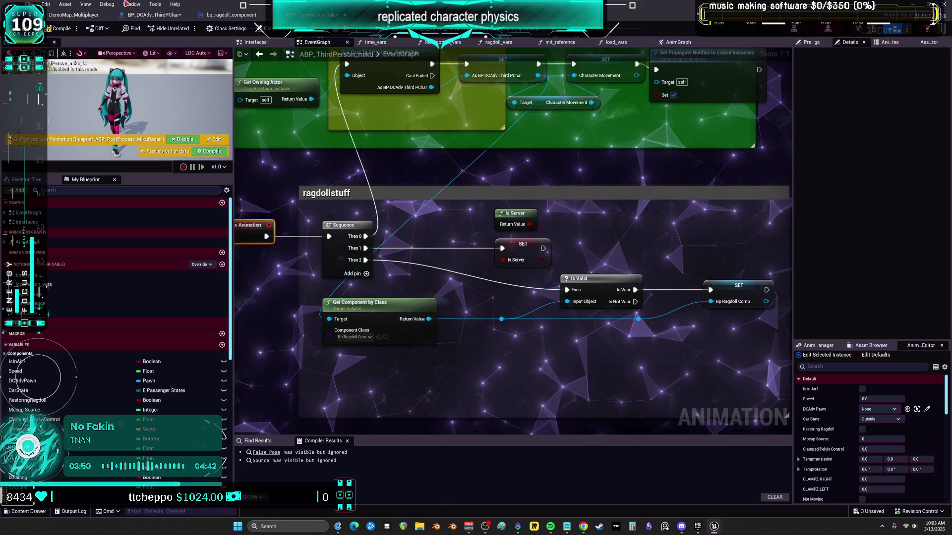
Compile the animation blueprint and save everything with File > Save All.
{"action": "left_click", "coordinate": [54, 28]}
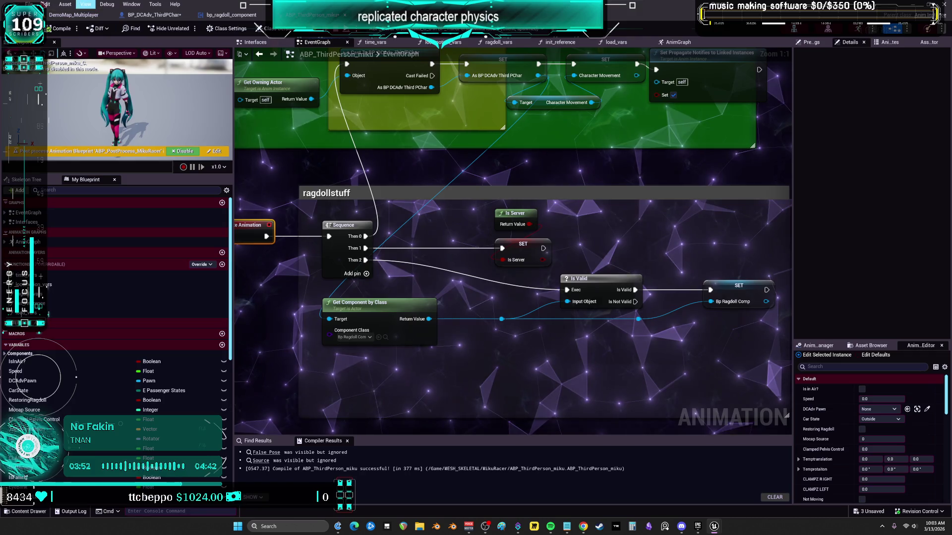
{"action": "left_click", "coordinate": [30, 3]}
{"action": "left_click", "coordinate": [62, 58]}
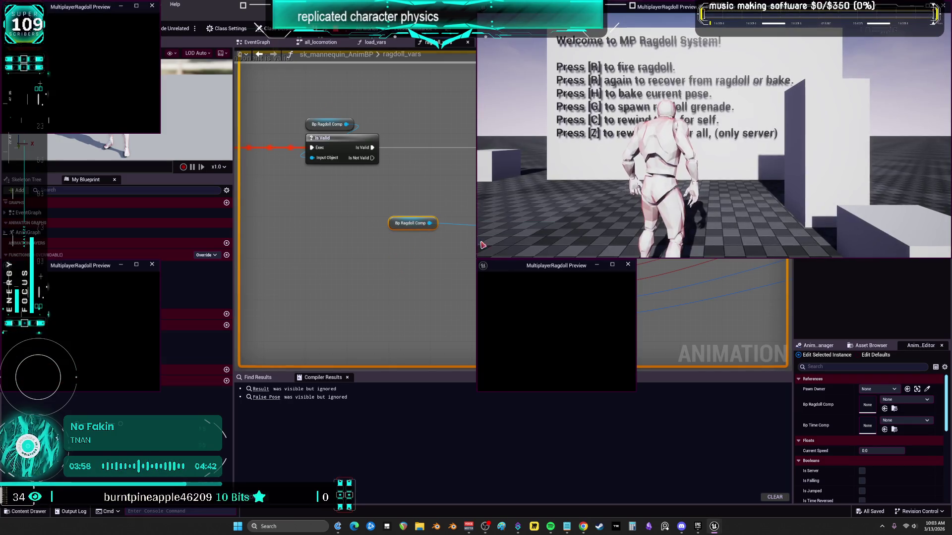
Run a short multiplayer play-test of the ragdoll game, stop it, and clear the graph selection.
{"action": "left_click", "coordinate": [611, 152]}
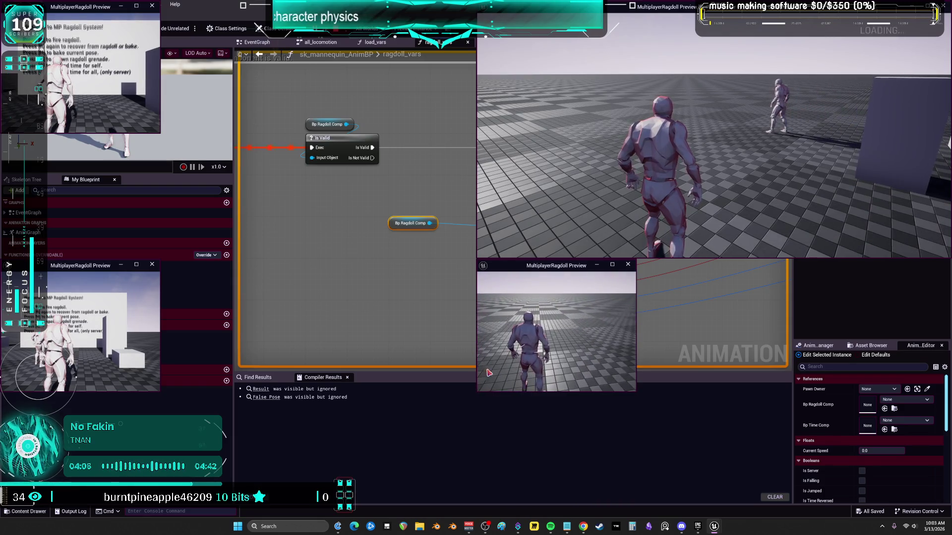
{"action": "key", "text": "Escape"}
{"action": "left_click", "coordinate": [341, 232]}
{"action": "scroll", "coordinate": [341, 232], "scroll_direction": "down", "scroll_amount": 5}
{"action": "scroll", "coordinate": [341, 233], "scroll_direction": "up", "scroll_amount": 5}
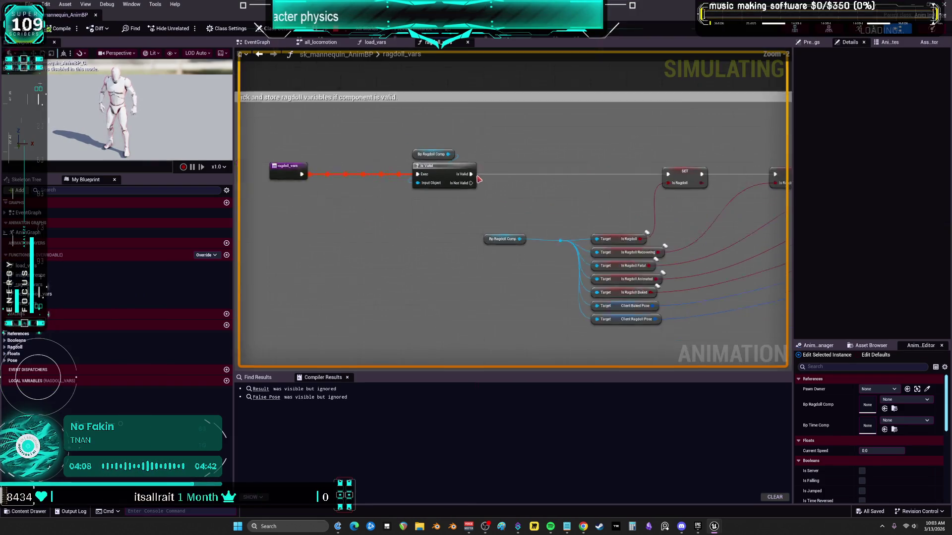
Debug server character0 and character1, then client character0, in the ragdoll_vars graph.
{"action": "left_click", "coordinate": [416, 29]}
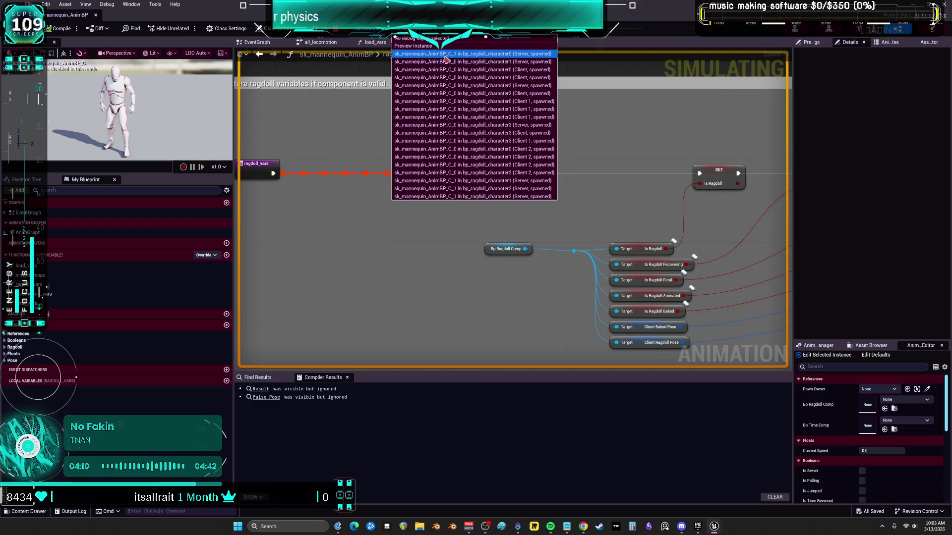
{"action": "left_click", "coordinate": [538, 54]}
{"action": "left_click", "coordinate": [526, 29]}
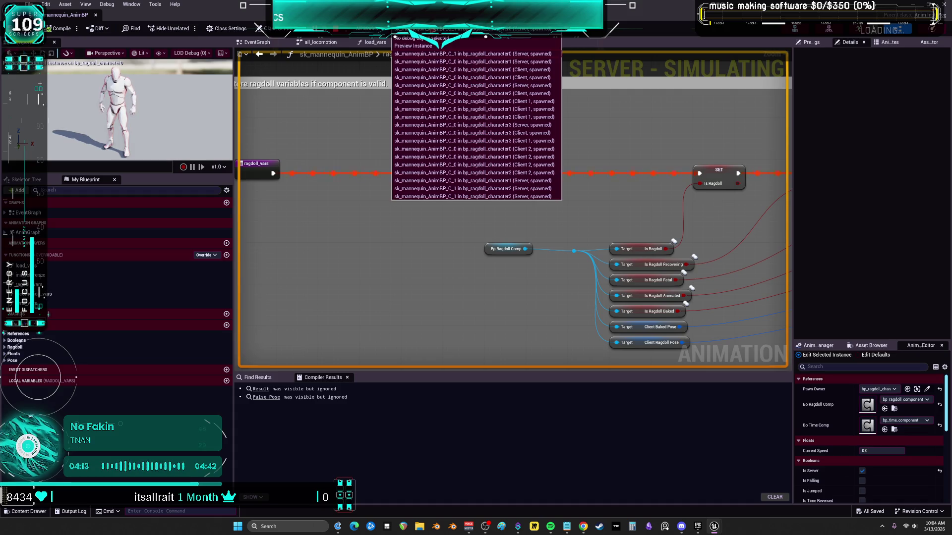
{"action": "left_click", "coordinate": [524, 63]}
{"action": "left_click", "coordinate": [525, 29]}
{"action": "left_click", "coordinate": [496, 70]}
Switch to server character2, then Client 1's character0, panning to the ragdoll SET nodes.
{"action": "left_click", "coordinate": [538, 29]}
{"action": "left_click", "coordinate": [536, 85]}
{"action": "left_click", "coordinate": [535, 30]}
{"action": "left_click", "coordinate": [535, 101]}
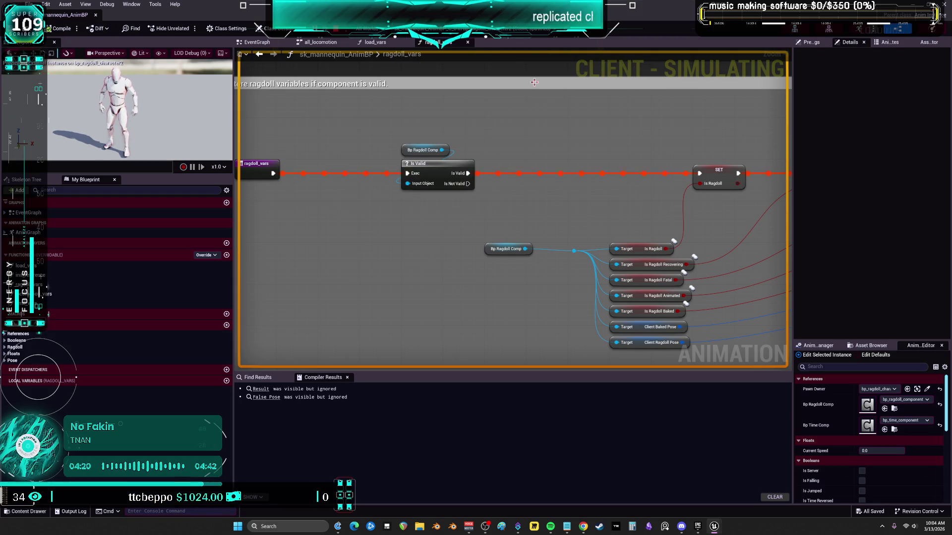
{"action": "scroll", "coordinate": [553, 123], "scroll_direction": "down", "scroll_amount": 3}
{"action": "scroll", "coordinate": [553, 123], "scroll_direction": "up", "scroll_amount": 1}
{"action": "left_click_drag", "start_coordinate": [552, 123], "coordinate": [261, 144]}
{"action": "scroll", "coordinate": [261, 144], "scroll_direction": "up", "scroll_amount": 1}
{"action": "scroll", "coordinate": [439, 129], "scroll_direction": "down", "scroll_amount": 4}
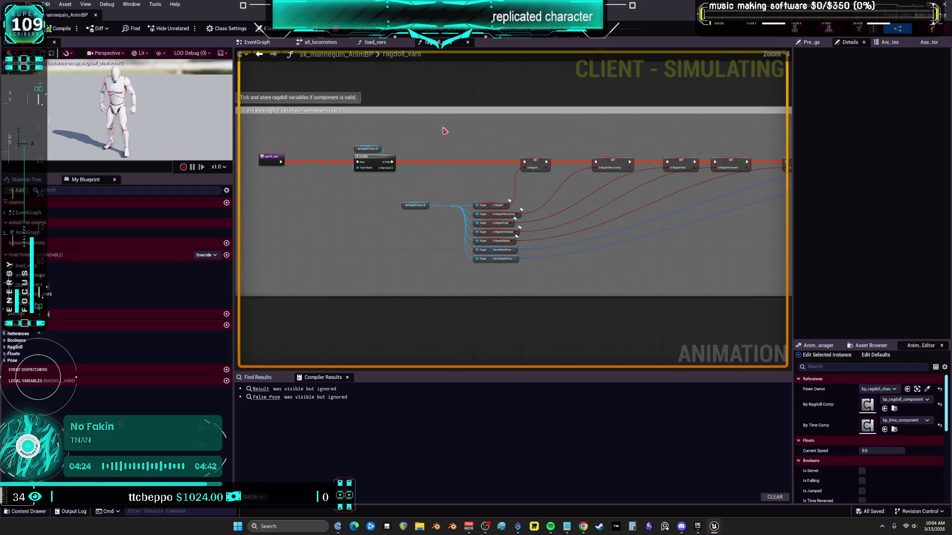
Debug Client 2's character1, then server character3 and server character2.
{"action": "left_click", "coordinate": [436, 29]}
{"action": "left_click", "coordinate": [455, 218]}
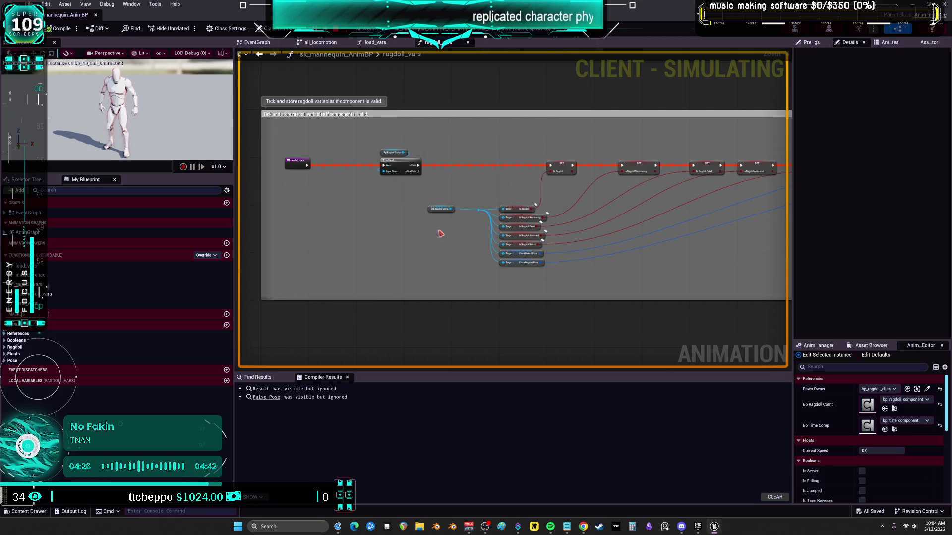
{"action": "left_click", "coordinate": [436, 28]}
{"action": "left_click", "coordinate": [488, 156]}
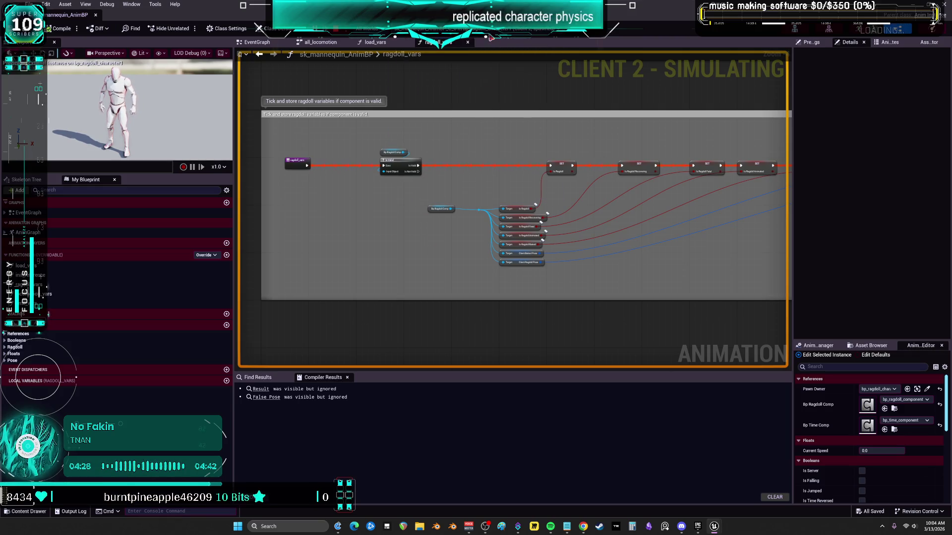
{"action": "left_click", "coordinate": [436, 29]}
{"action": "left_click", "coordinate": [521, 196]}
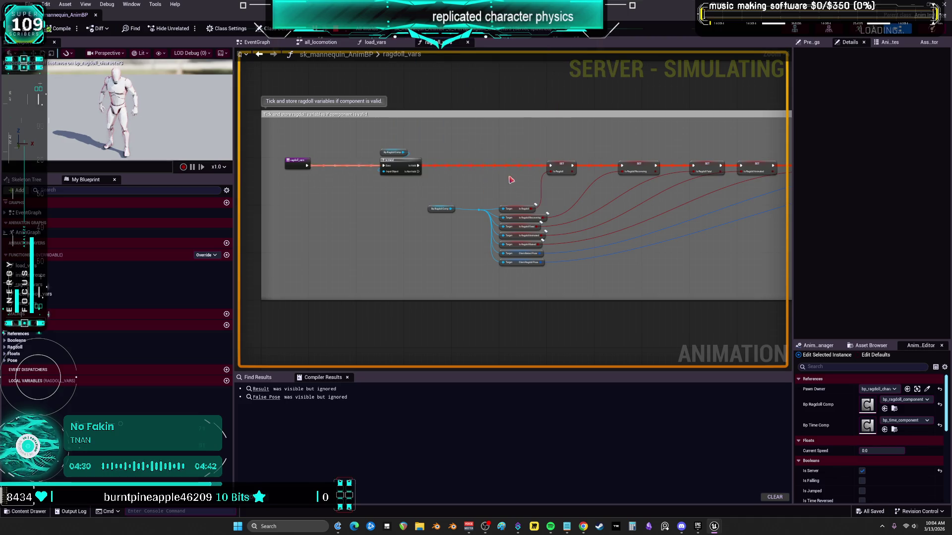
{"action": "left_click", "coordinate": [437, 28]}
{"action": "left_click", "coordinate": [496, 189]}
Debug server character1, then Client 2's character3, character2, character1 and character0.
{"action": "left_click", "coordinate": [436, 28]}
{"action": "left_click", "coordinate": [513, 182]}
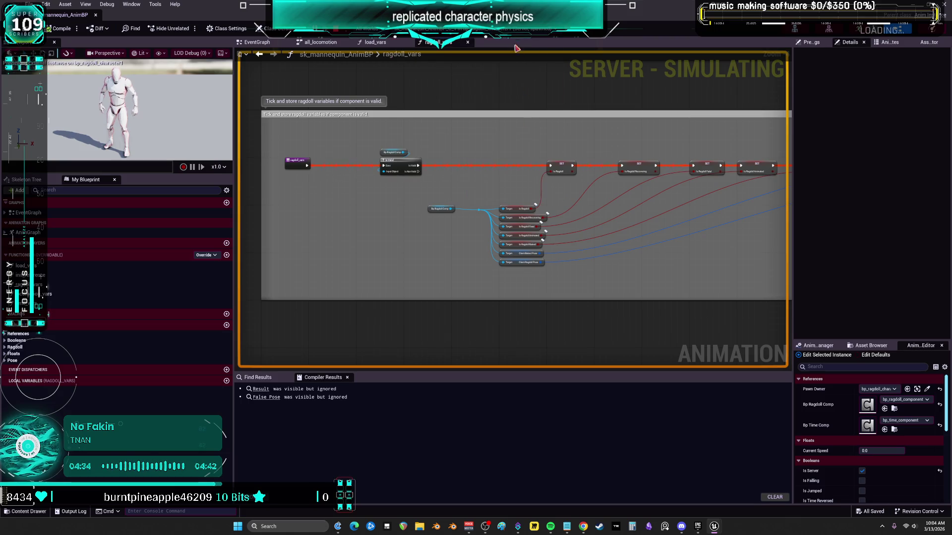
{"action": "left_click", "coordinate": [436, 28]}
{"action": "left_click", "coordinate": [520, 172]}
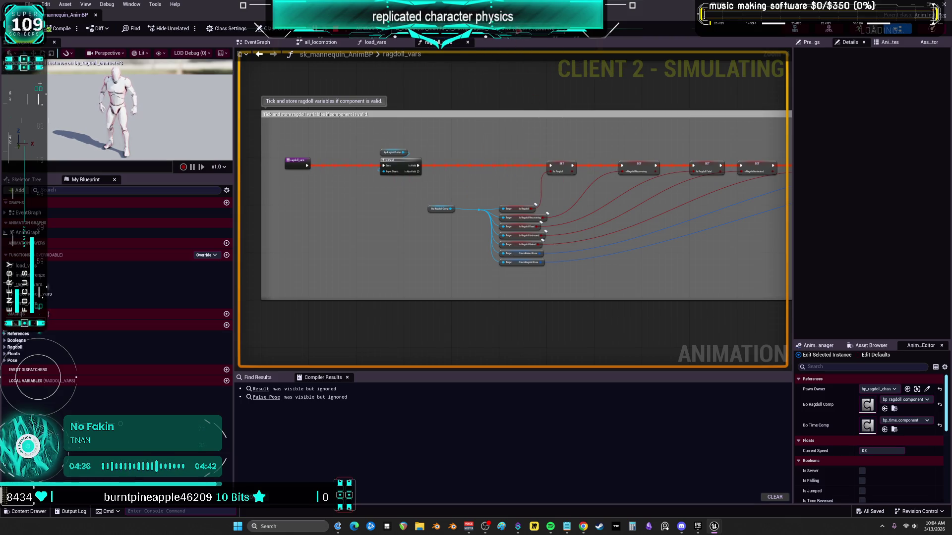
{"action": "left_click", "coordinate": [436, 28]}
{"action": "left_click", "coordinate": [496, 166]}
{"action": "left_click", "coordinate": [436, 29]}
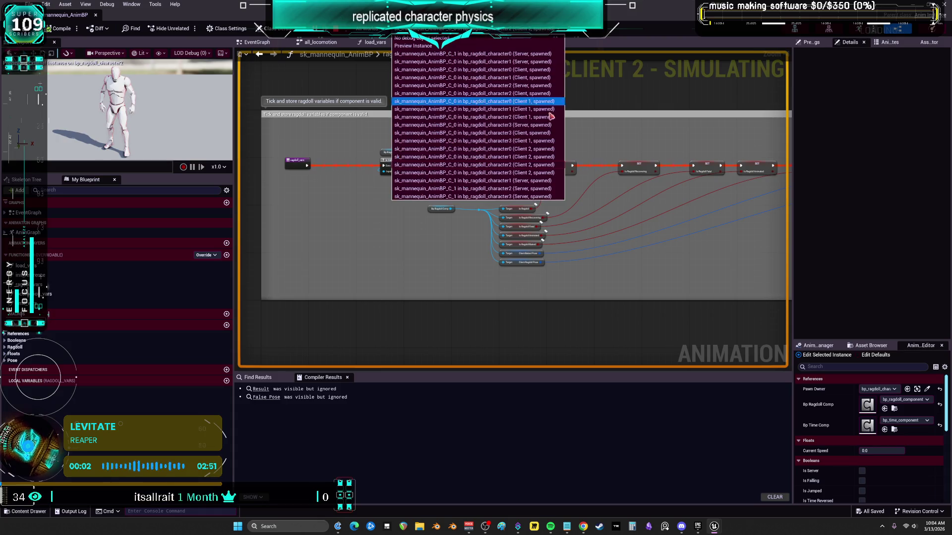
{"action": "left_click", "coordinate": [495, 157]}
{"action": "left_click", "coordinate": [436, 28]}
{"action": "left_click", "coordinate": [496, 149]}
Compare server character1 with client character0 and character1, ending on server character2.
{"action": "left_click", "coordinate": [436, 28]}
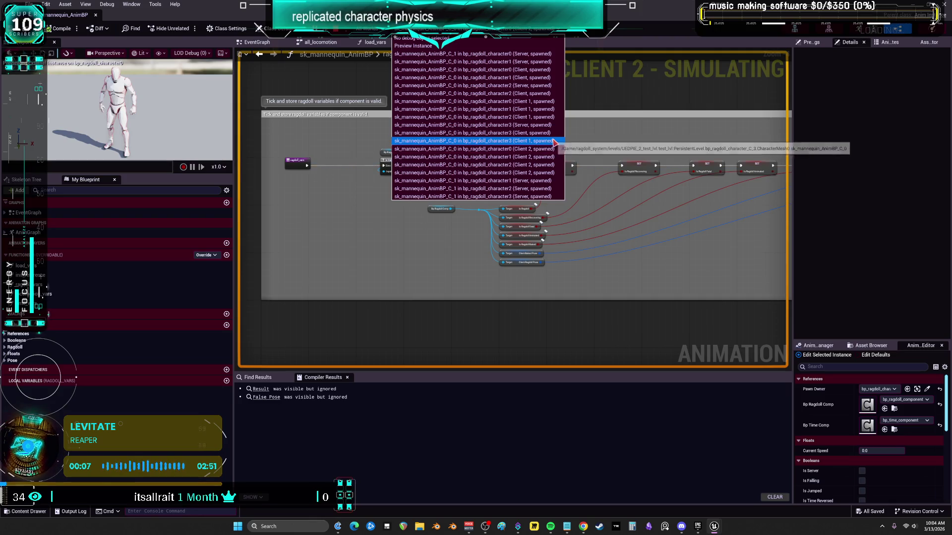
{"action": "left_click", "coordinate": [538, 61]}
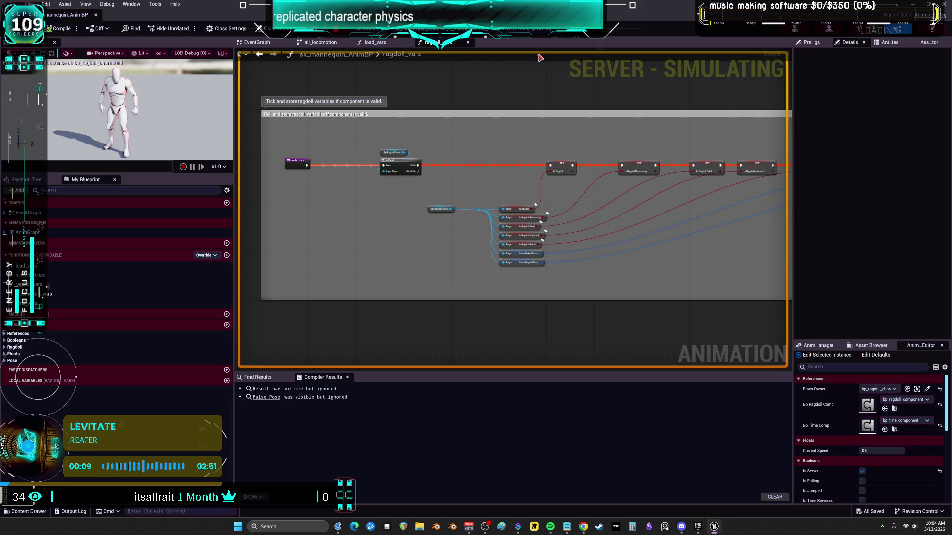
{"action": "left_click", "coordinate": [500, 29]}
{"action": "left_click", "coordinate": [500, 62]}
{"action": "left_click", "coordinate": [508, 31]}
{"action": "left_click", "coordinate": [540, 70]}
{"action": "left_click", "coordinate": [541, 33]}
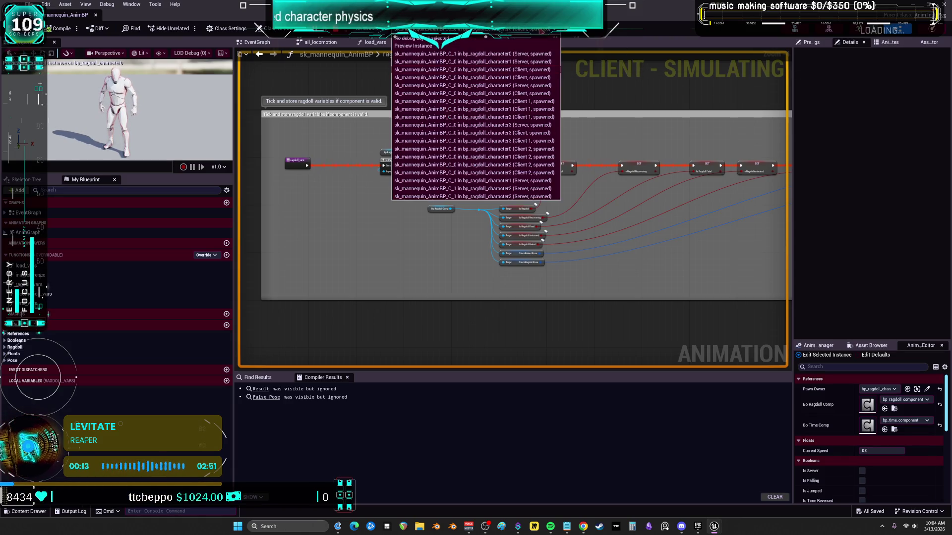
{"action": "left_click", "coordinate": [534, 78]}
{"action": "left_click", "coordinate": [541, 33]}
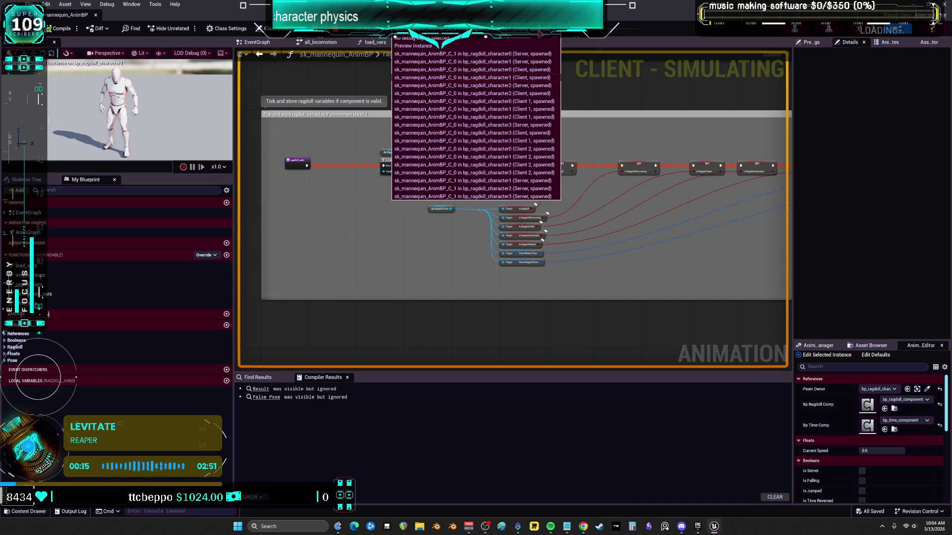
{"action": "left_click", "coordinate": [533, 86]}
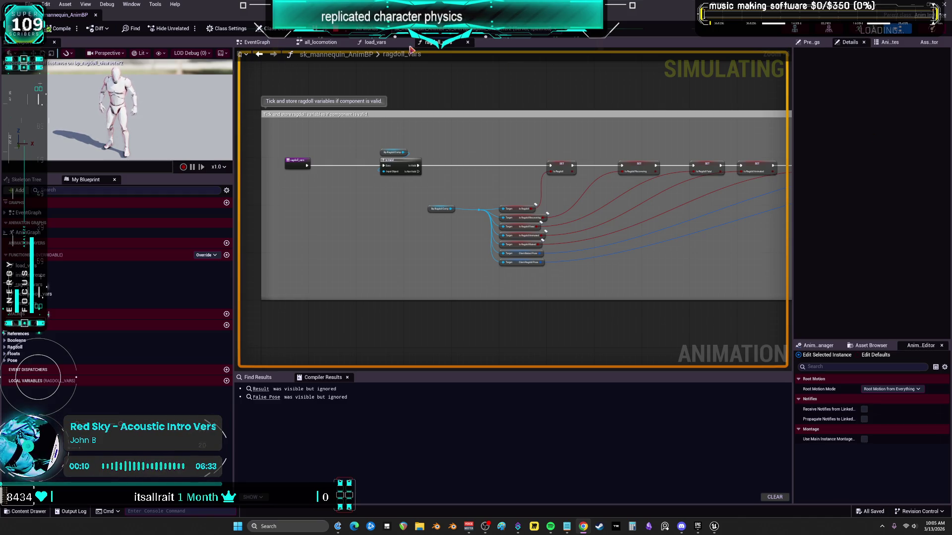
Stop the running simulation and close the animation blueprint and level editors.
{"action": "key", "text": "Escape"}
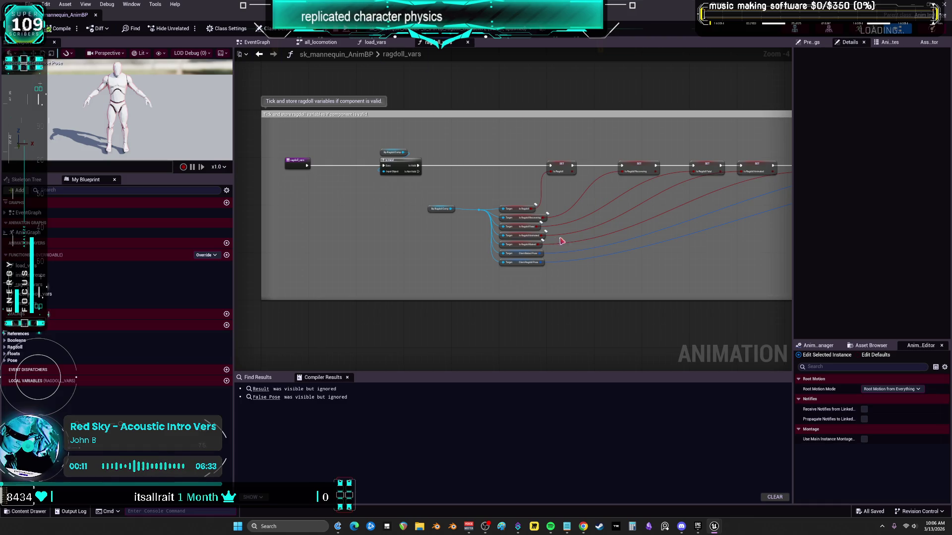
{"action": "left_click", "coordinate": [944, 5]}
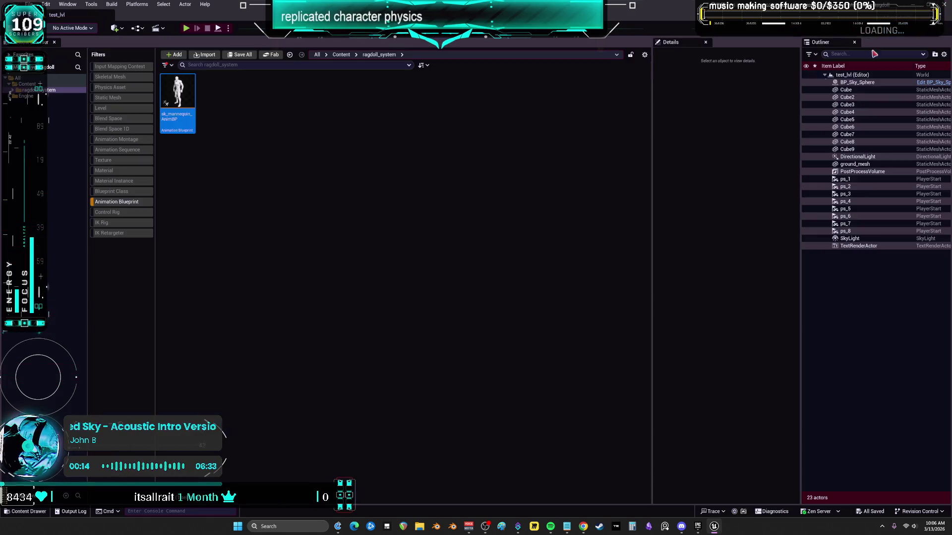
{"action": "left_click", "coordinate": [944, 5]}
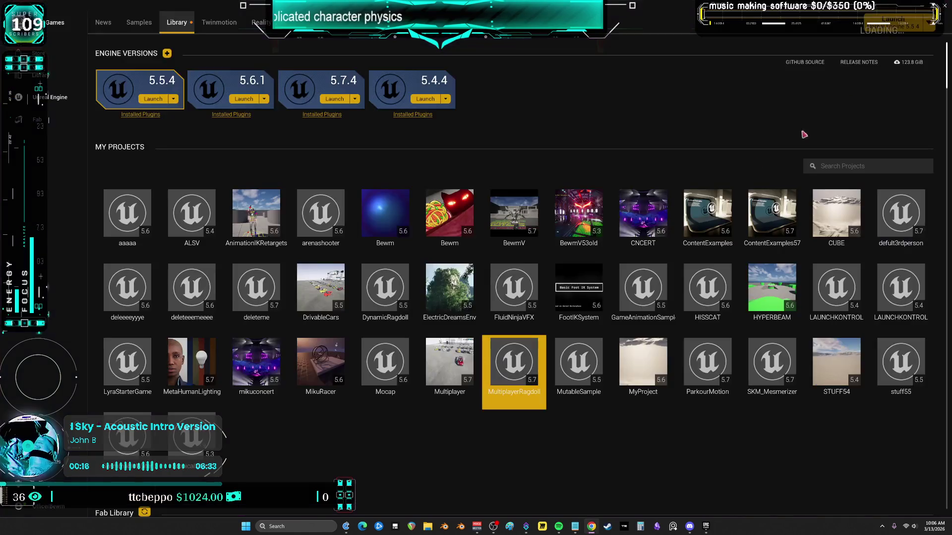
Reopen the MultiplayerRagdoll project by browsing to its project file from My Projects.
{"action": "left_click", "coordinate": [334, 102]}
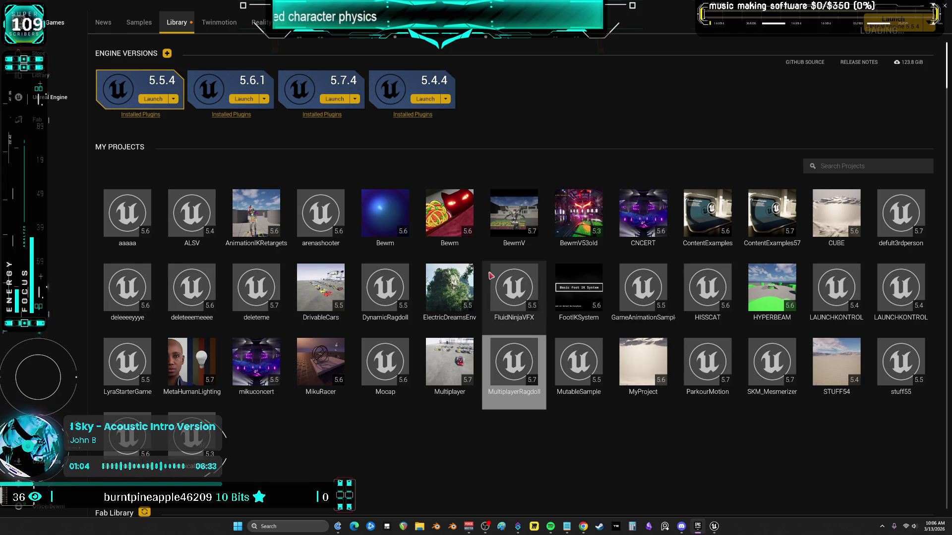
{"action": "mouse_move", "coordinate": [714, 527]}
{"action": "left_click", "coordinate": [713, 484]}
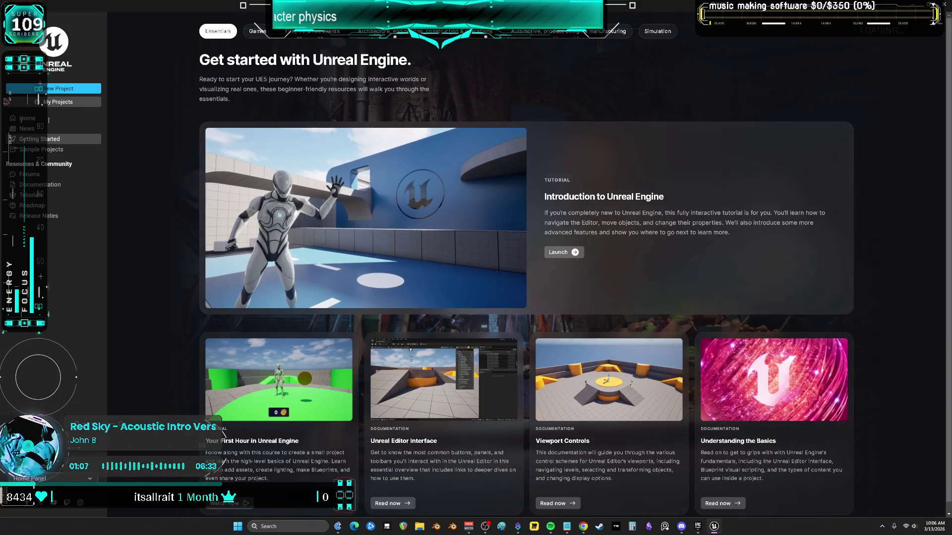
{"action": "left_click", "coordinate": [56, 102]}
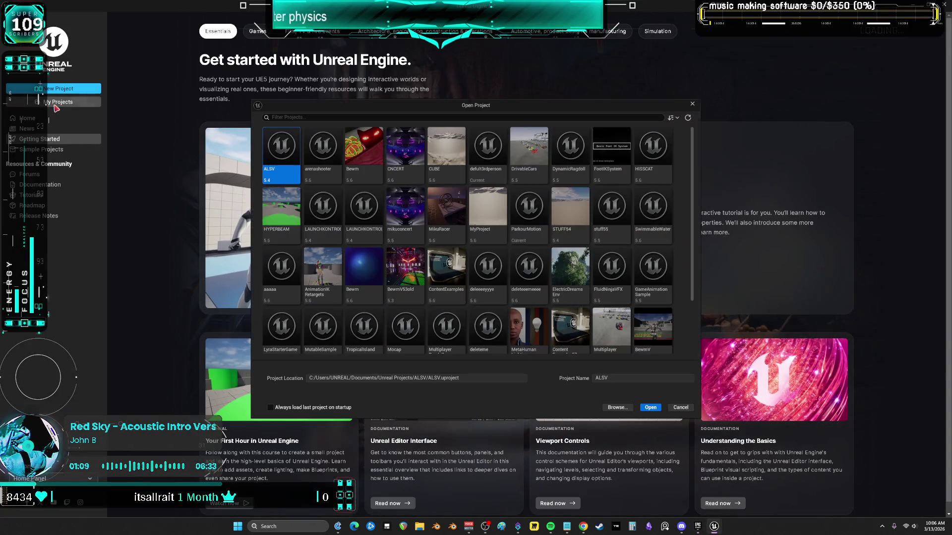
{"action": "left_click", "coordinate": [617, 408]}
{"action": "left_click", "coordinate": [342, 177]}
{"action": "double_click", "coordinate": [342, 177]}
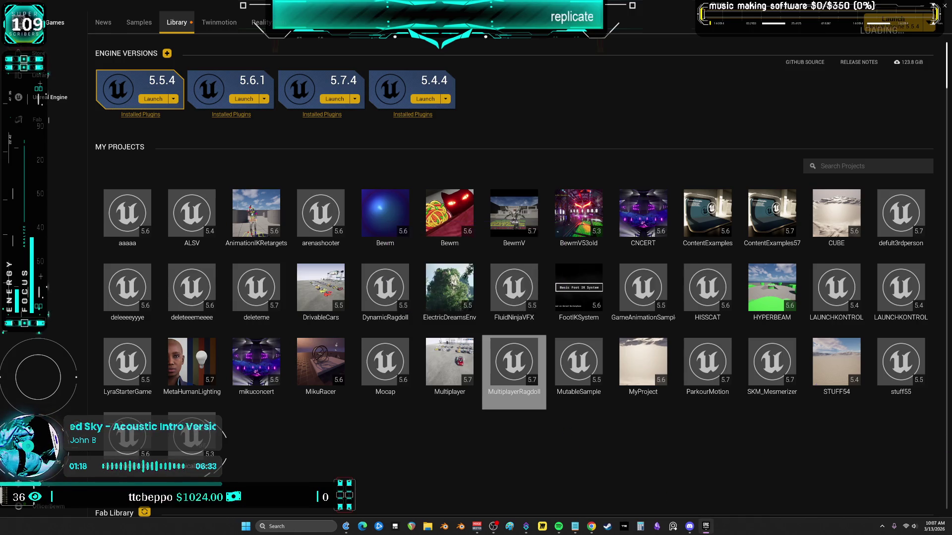
Close the MultiplayerRagdoll editor and launch Unreal Engine 5.7.4 from the Library.
{"action": "left_click", "coordinate": [715, 524]}
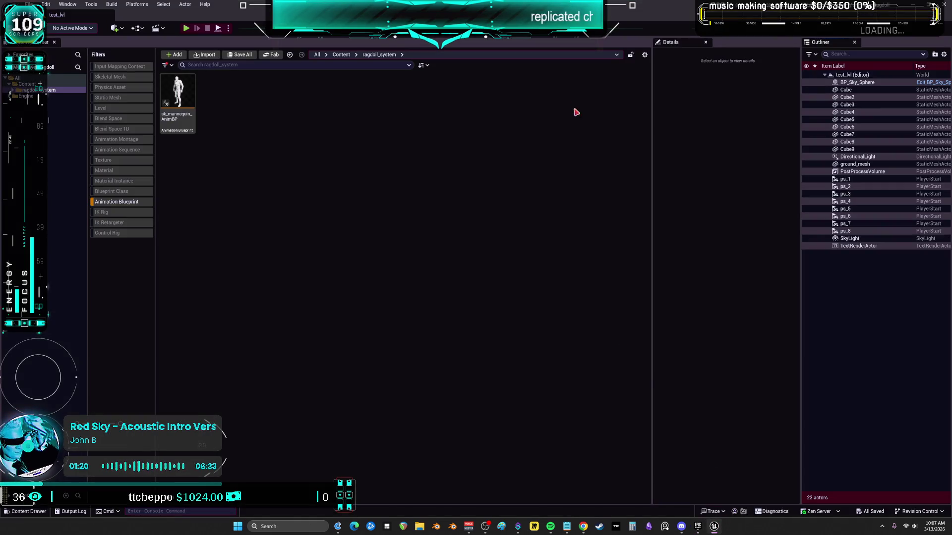
{"action": "left_click", "coordinate": [940, 6]}
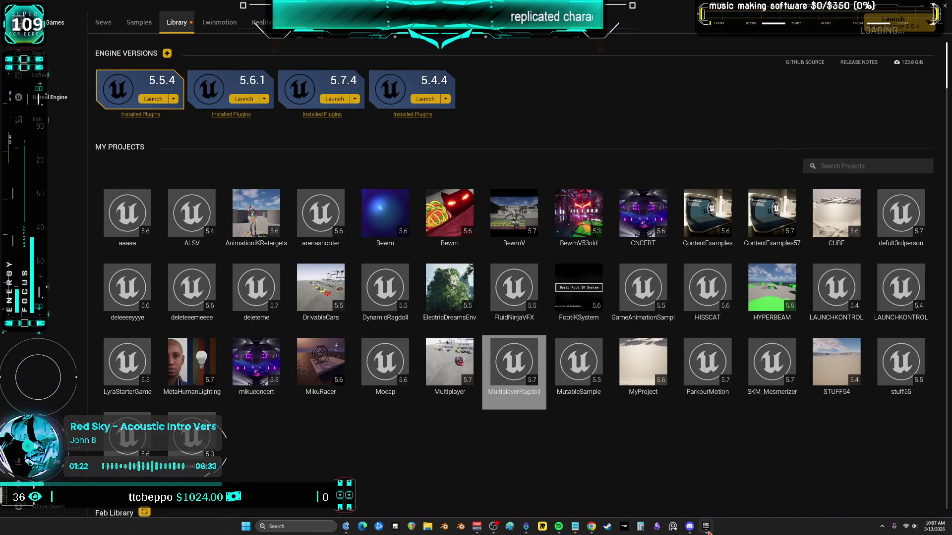
{"action": "left_click", "coordinate": [336, 99]}
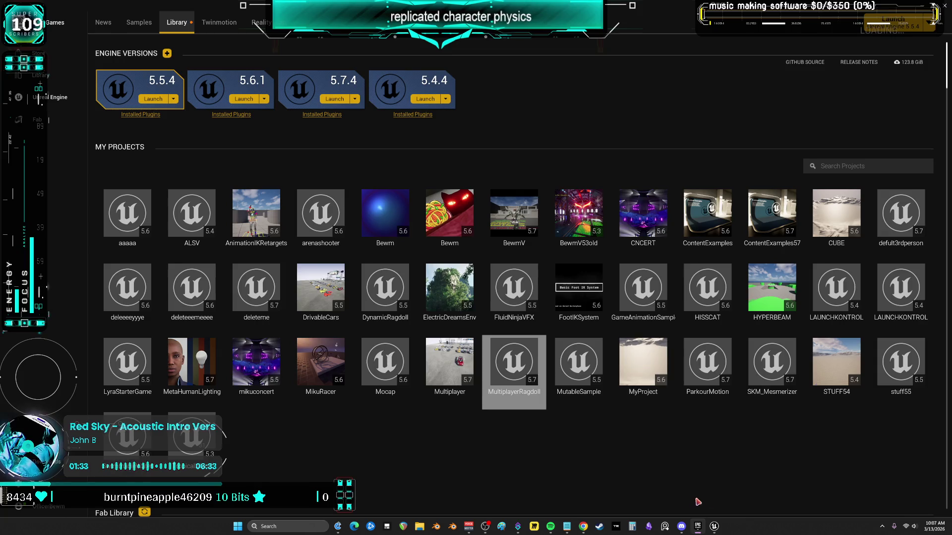
{"action": "left_click", "coordinate": [718, 525]}
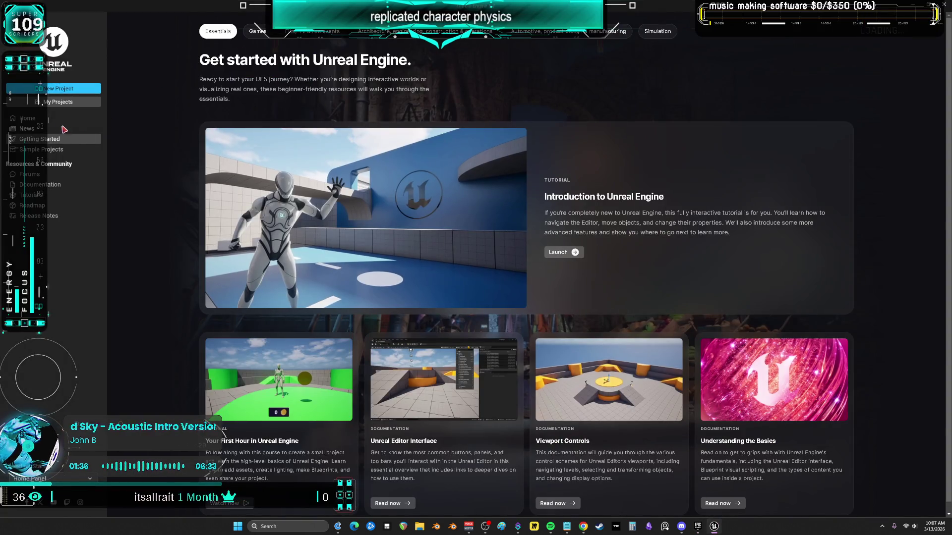
Browse to U:\P4\Multiplayer, open its .uproject, and dismiss the message log.
{"action": "left_click", "coordinate": [74, 103]}
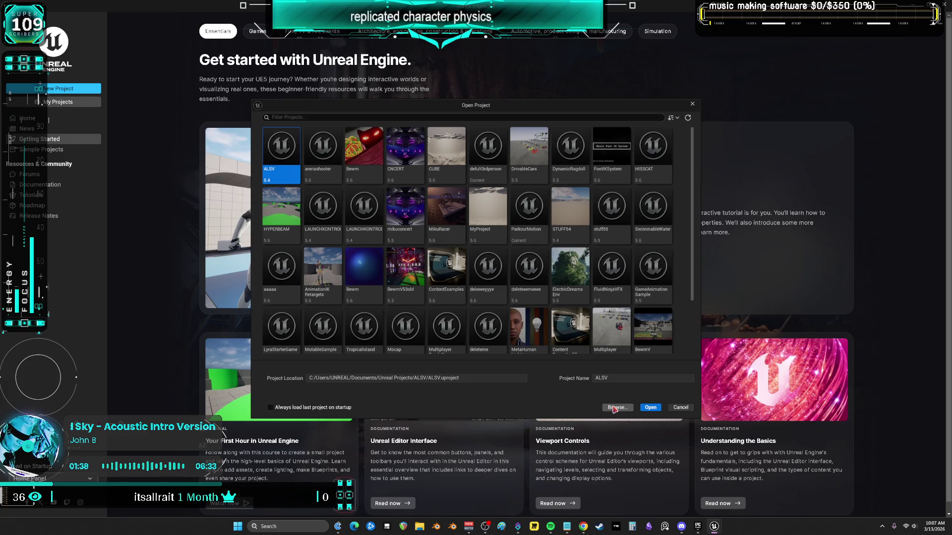
{"action": "left_click", "coordinate": [606, 408]}
{"action": "left_click", "coordinate": [174, 269]}
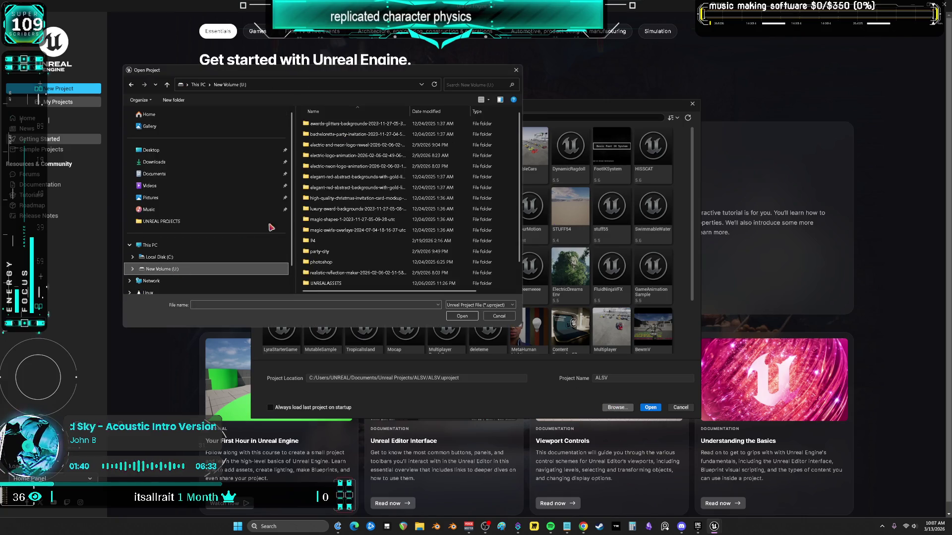
{"action": "double_click", "coordinate": [317, 241]}
{"action": "double_click", "coordinate": [340, 134]}
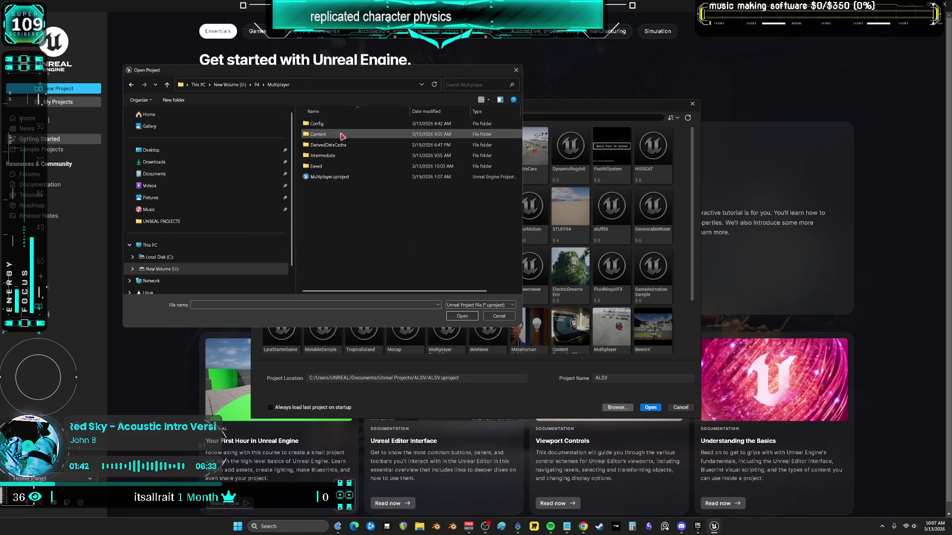
{"action": "double_click", "coordinate": [322, 177]}
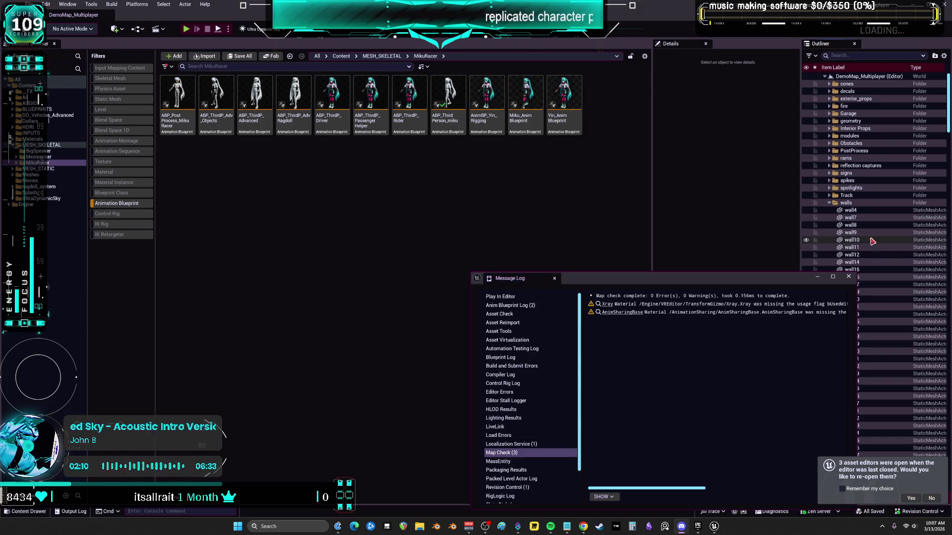
{"action": "left_click", "coordinate": [849, 279]}
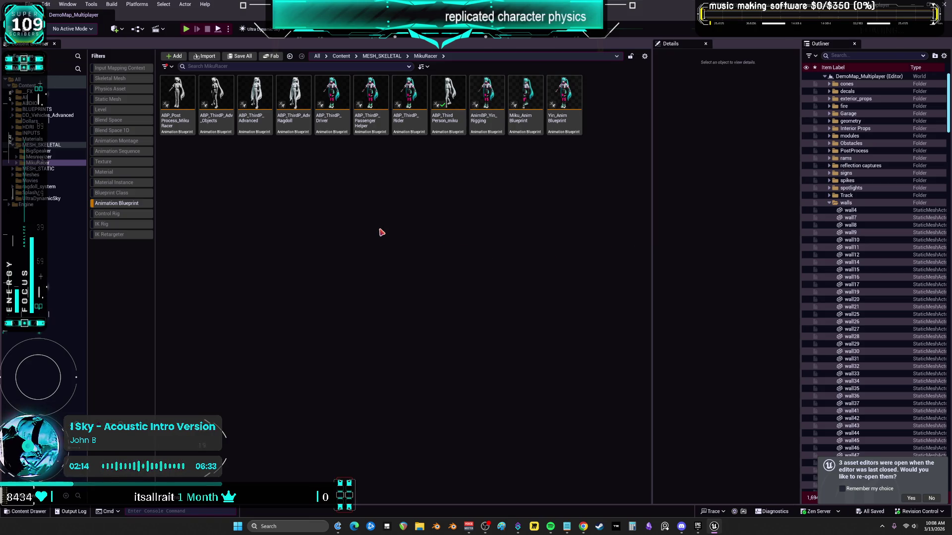
Turn off the Animation Blueprint filter to show all MikuRacer assets and select the third-person blueprint.
{"action": "left_click", "coordinate": [107, 204]}
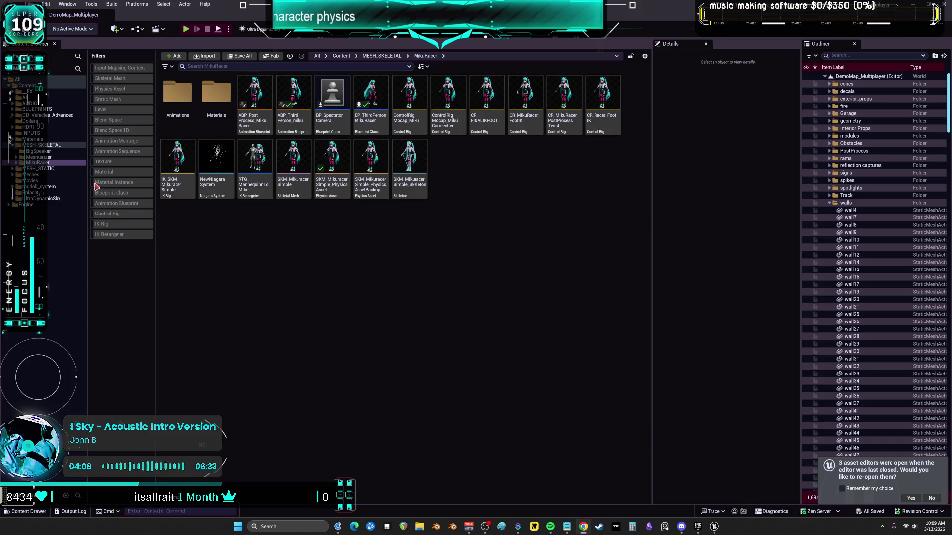
{"action": "left_click", "coordinate": [293, 99]}
Open BP_ThirdPersonMikuRacer and untick Always Relevant under Replication.
{"action": "left_click", "coordinate": [376, 103]}
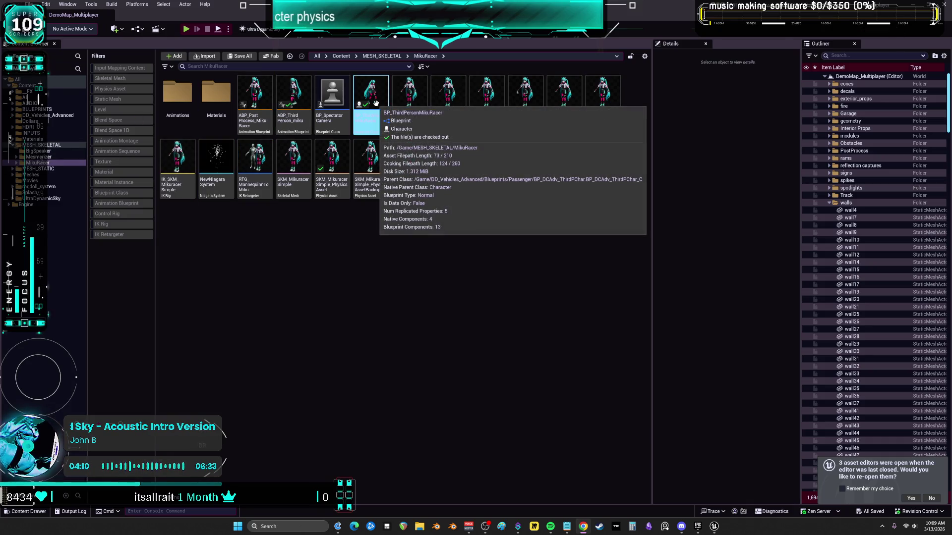
{"action": "double_click", "coordinate": [376, 103]}
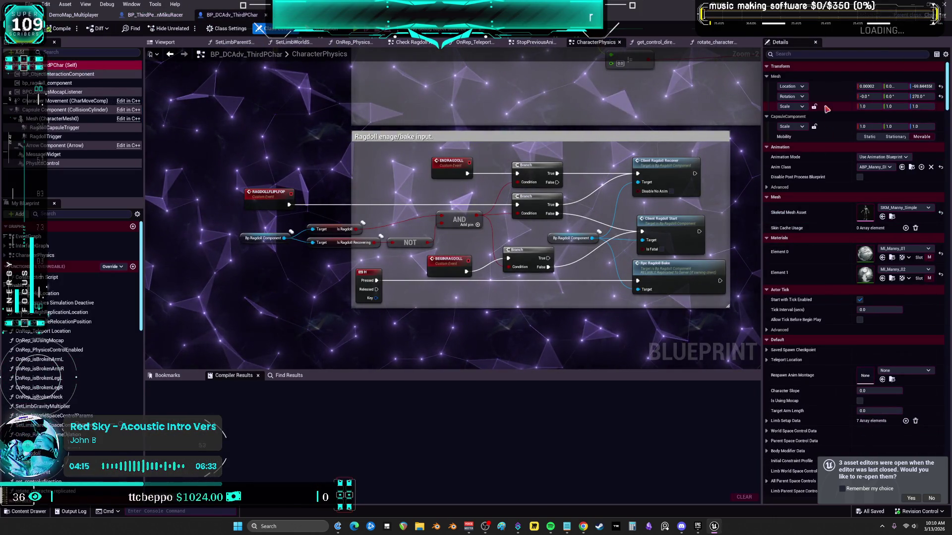
{"action": "scroll", "coordinate": [808, 251], "scroll_direction": "down", "scroll_amount": 2}
{"action": "scroll", "coordinate": [818, 248], "scroll_direction": "down", "scroll_amount": 15}
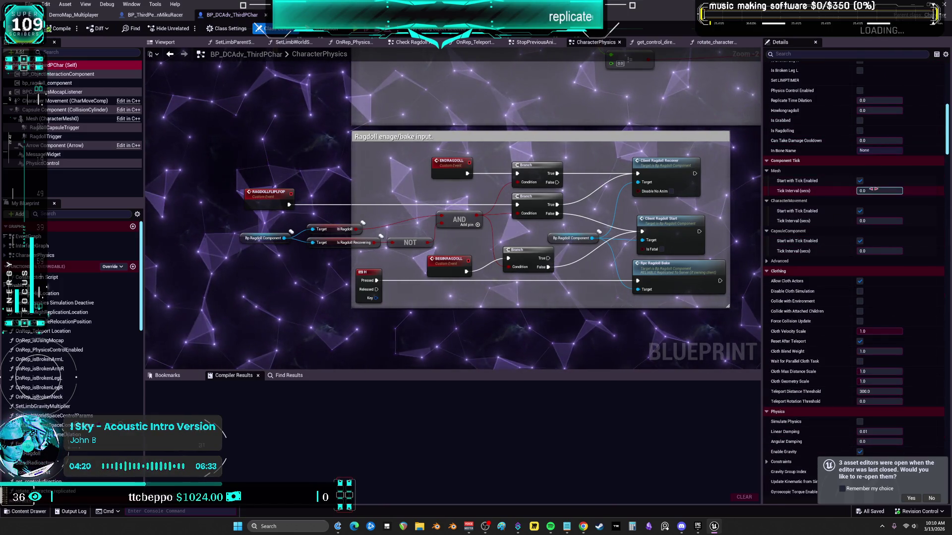
{"action": "scroll", "coordinate": [852, 300], "scroll_direction": "down", "scroll_amount": 5}
{"action": "scroll", "coordinate": [850, 301], "scroll_direction": "down", "scroll_amount": 10}
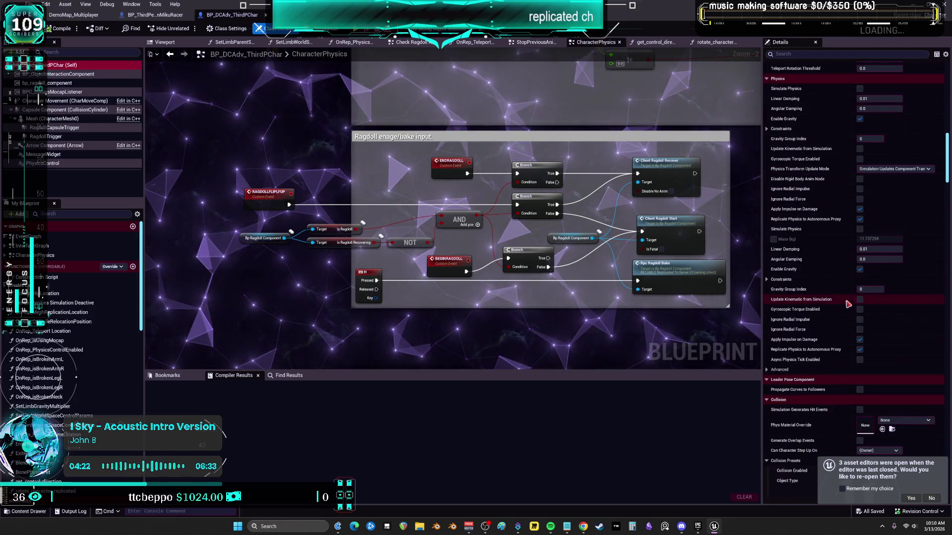
{"action": "scroll", "coordinate": [849, 298], "scroll_direction": "down", "scroll_amount": 10}
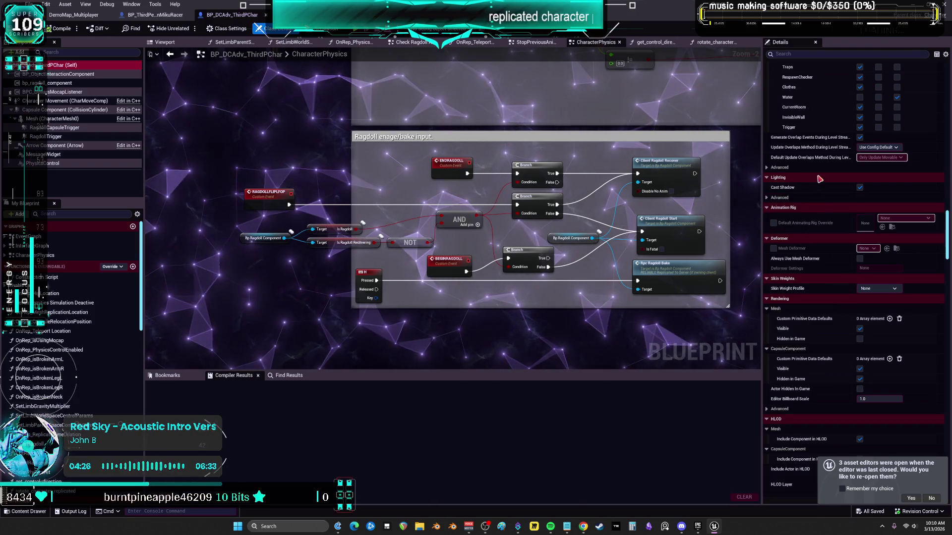
{"action": "scroll", "coordinate": [833, 224], "scroll_direction": "down", "scroll_amount": 6}
{"action": "scroll", "coordinate": [827, 207], "scroll_direction": "down", "scroll_amount": 8}
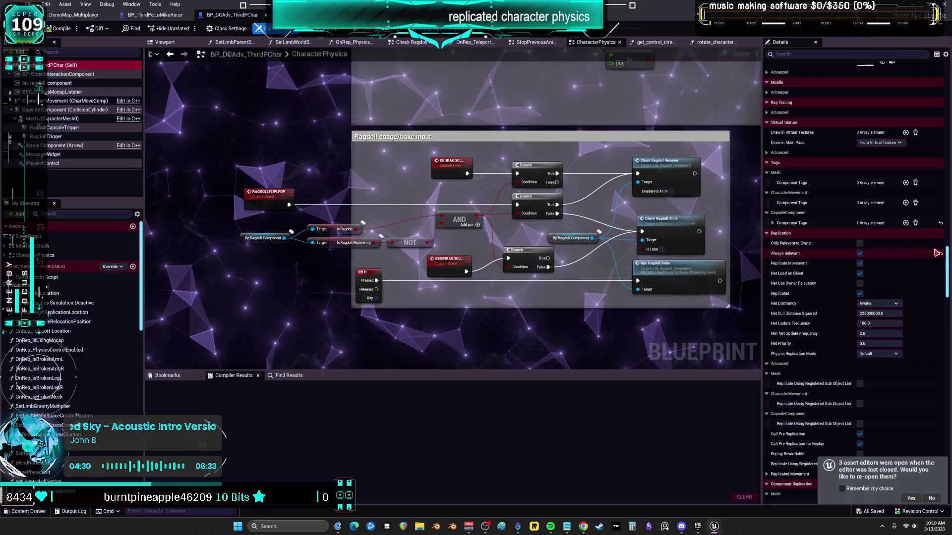
{"action": "left_click", "coordinate": [941, 254]}
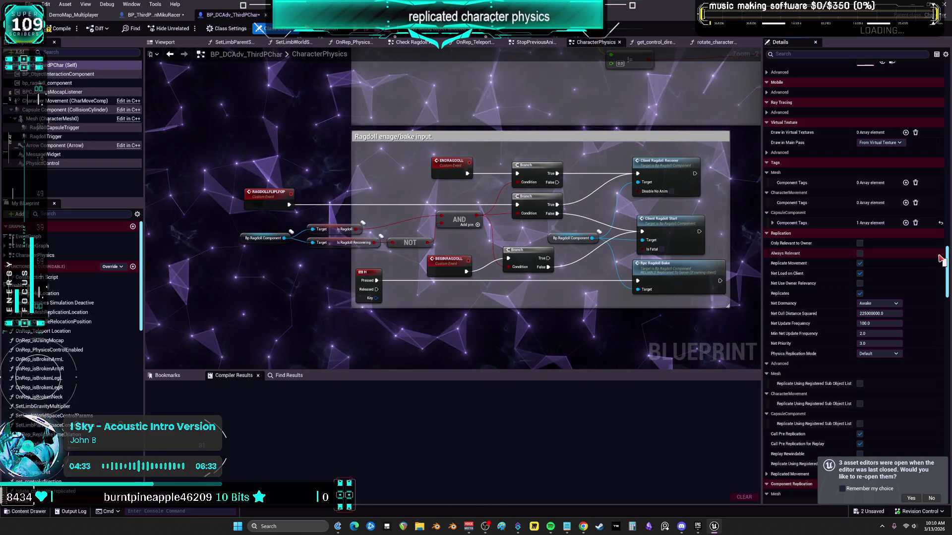
Keep Physics Replication Mode at Default, expand Replicated Movement, and compile the Blueprint.
{"action": "left_click", "coordinate": [886, 354]}
{"action": "left_click", "coordinate": [876, 361]}
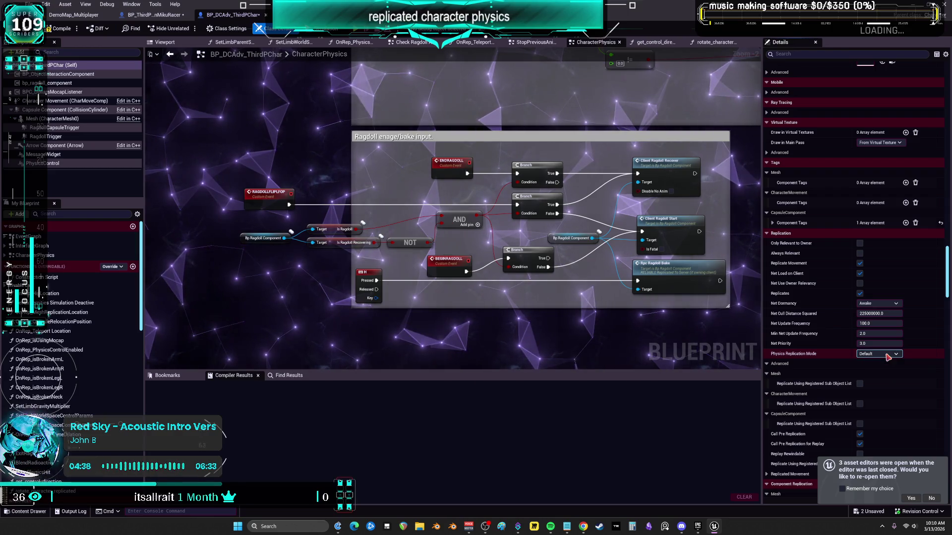
{"action": "scroll", "coordinate": [928, 326], "scroll_direction": "down", "scroll_amount": 2}
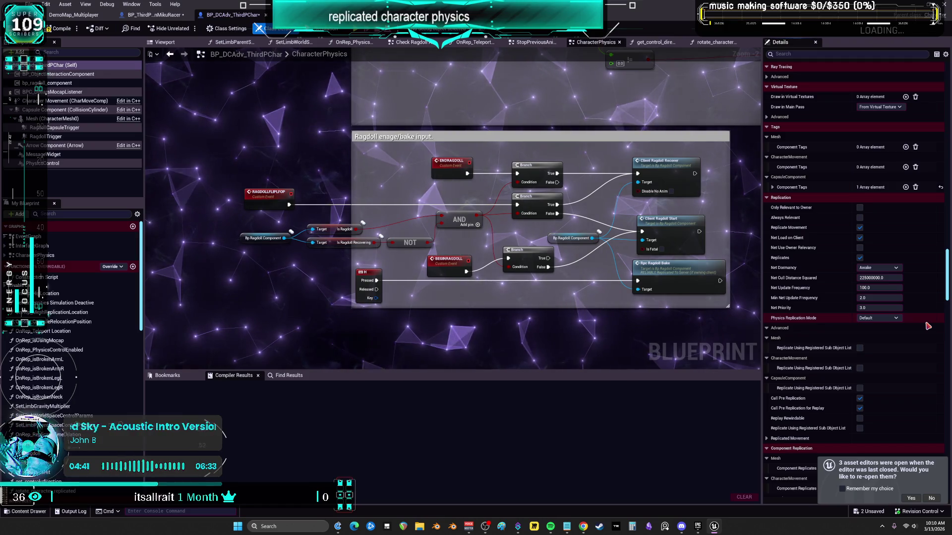
{"action": "scroll", "coordinate": [927, 327], "scroll_direction": "down", "scroll_amount": 4}
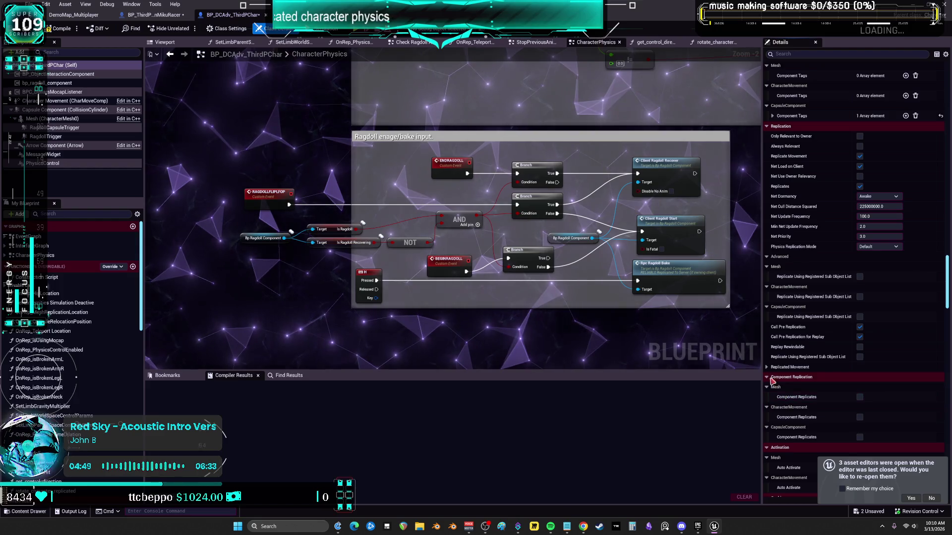
{"action": "left_click", "coordinate": [788, 366]}
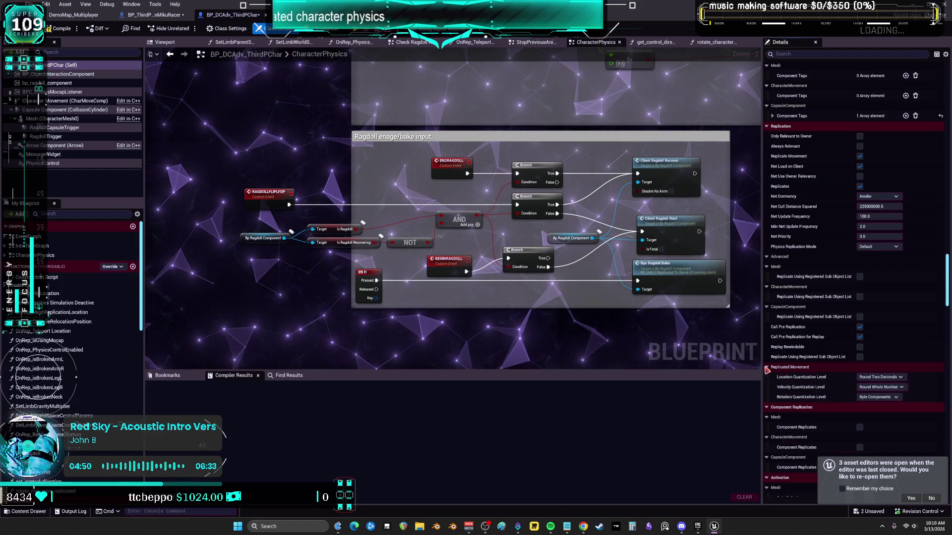
{"action": "left_click", "coordinate": [60, 28]}
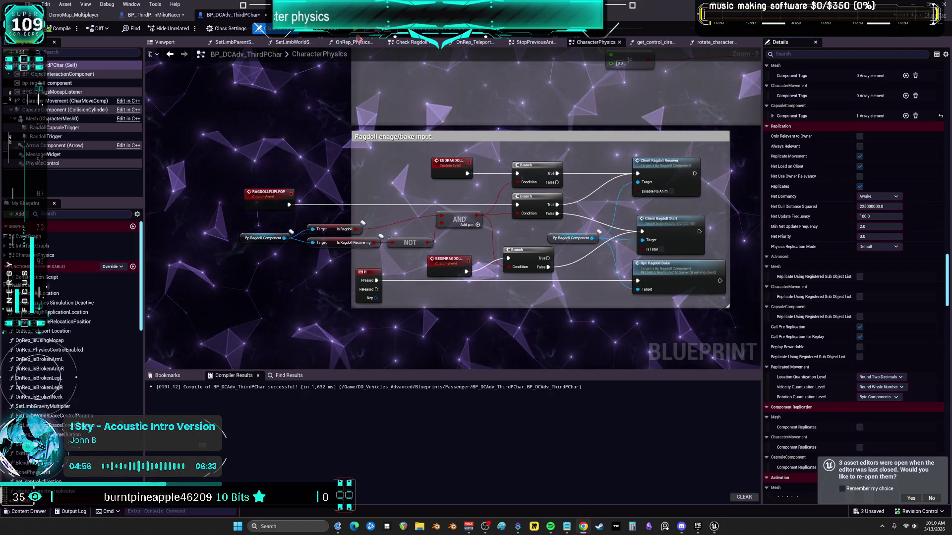
Run an Alt+P server-and-client test, walking the character into the dark area until it ragdolls, then stop.
{"action": "key", "text": "alt+p"}
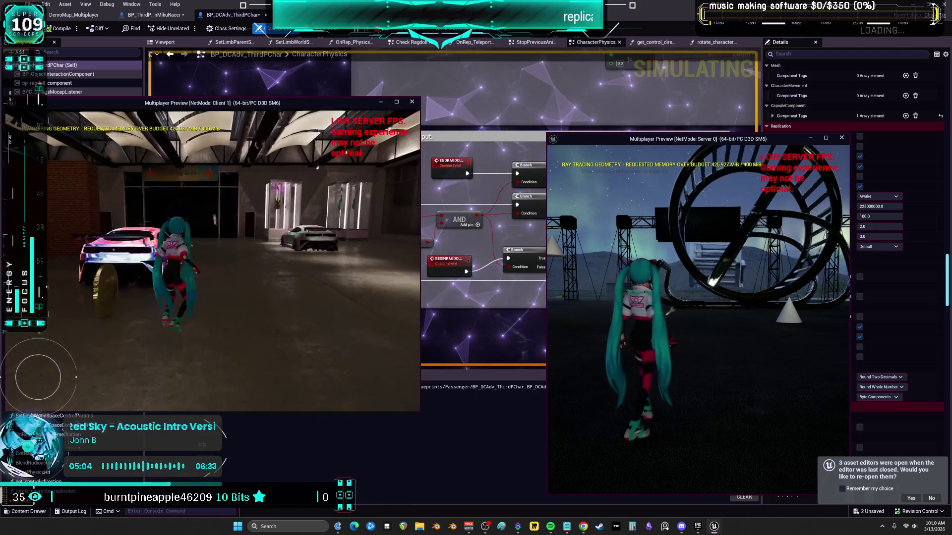
{"action": "key", "text": "w"}
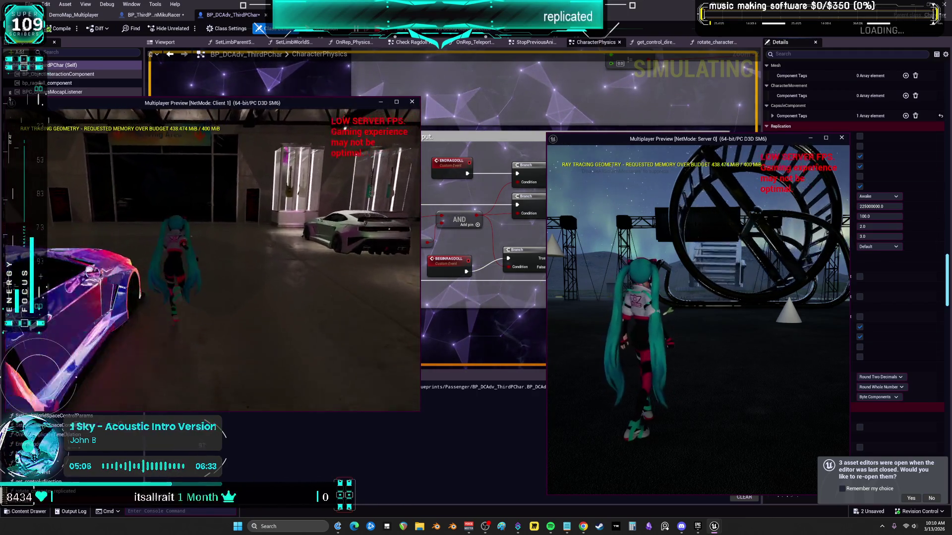
{"action": "key", "text": "w"}
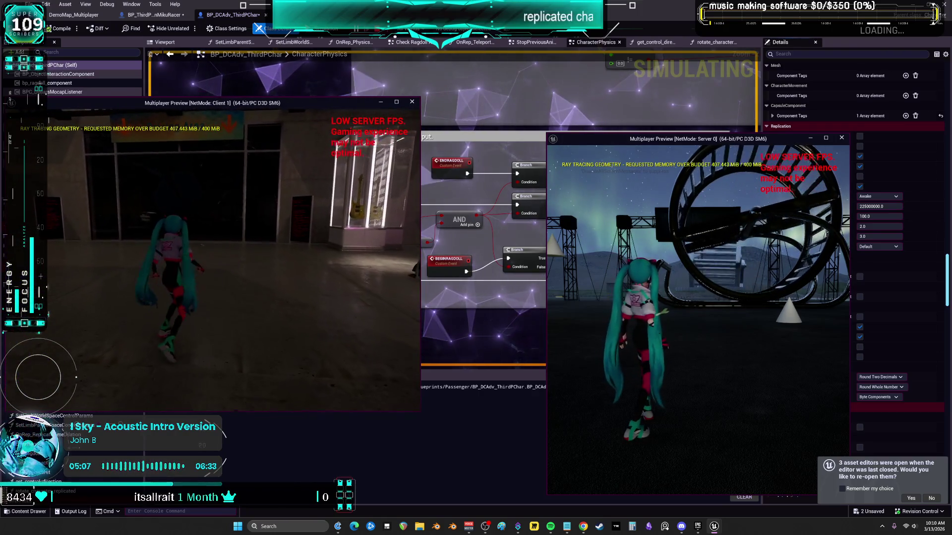
{"action": "key", "text": "w"}
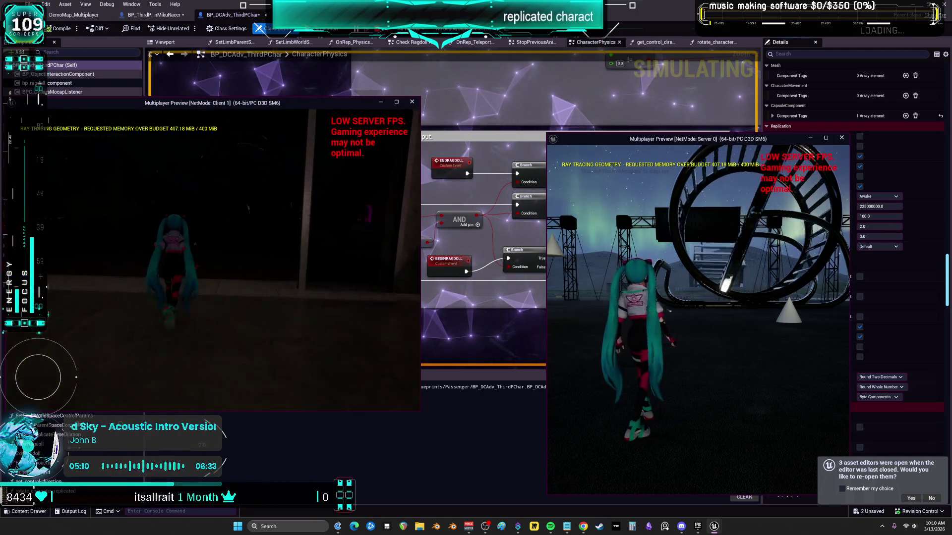
{"action": "key", "text": "w"}
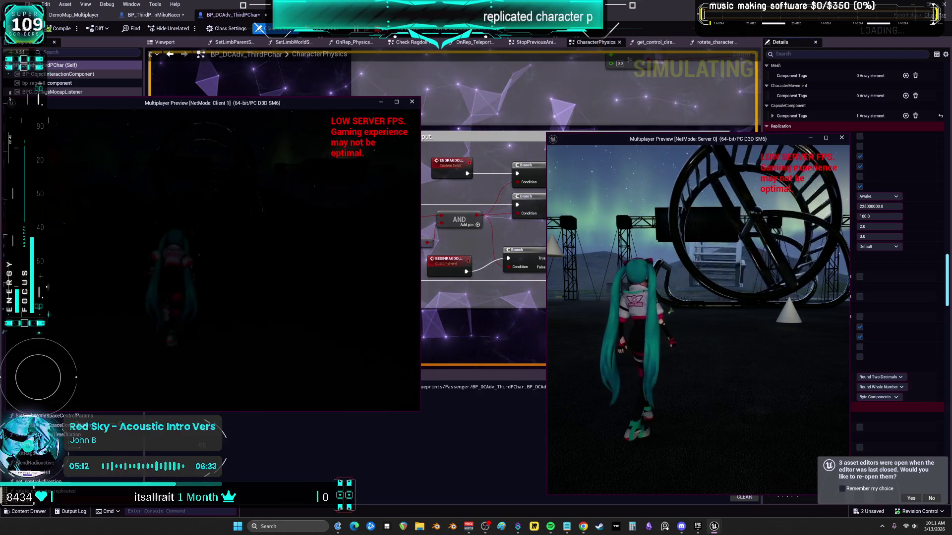
{"action": "key", "text": "w"}
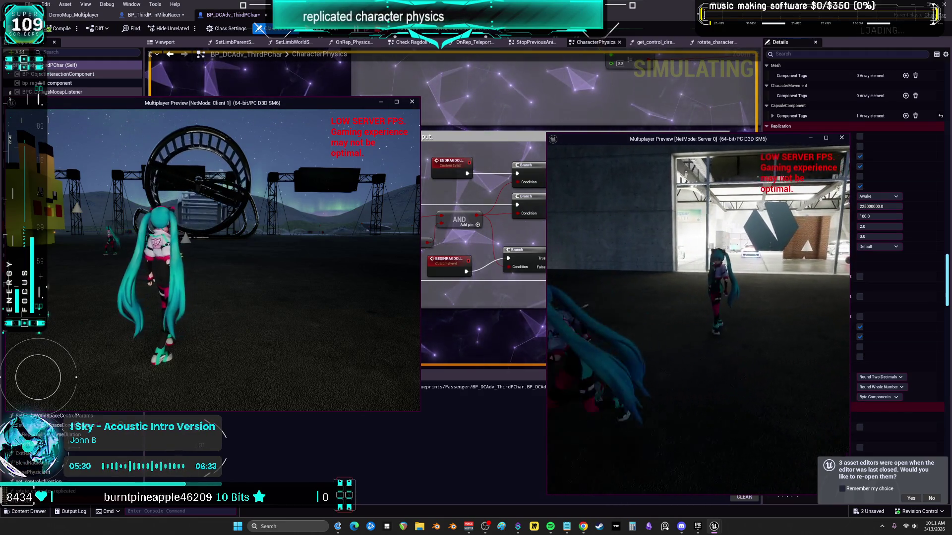
{"action": "key", "text": "Escape"}
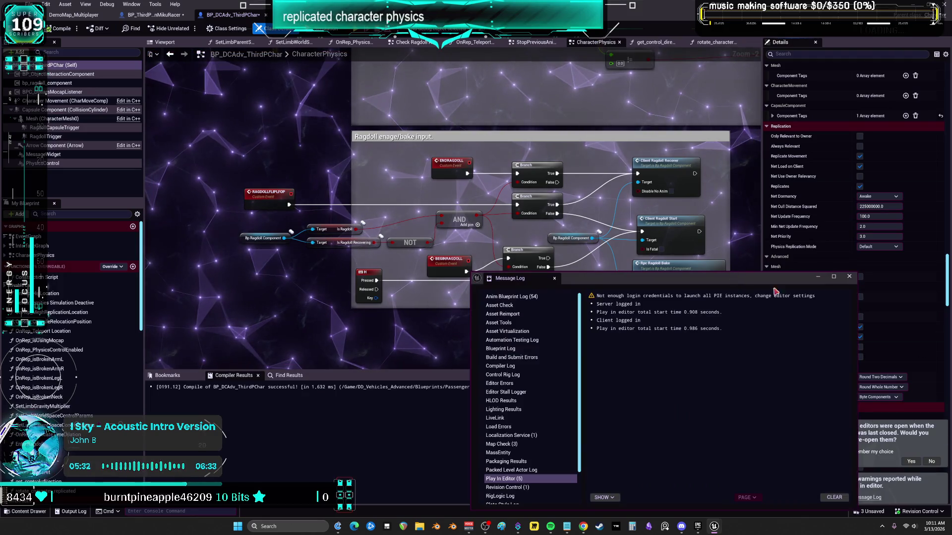
Close the message log, tick Always Relevant, recompile, and start a new Alt+P session.
{"action": "left_click", "coordinate": [865, 287]}
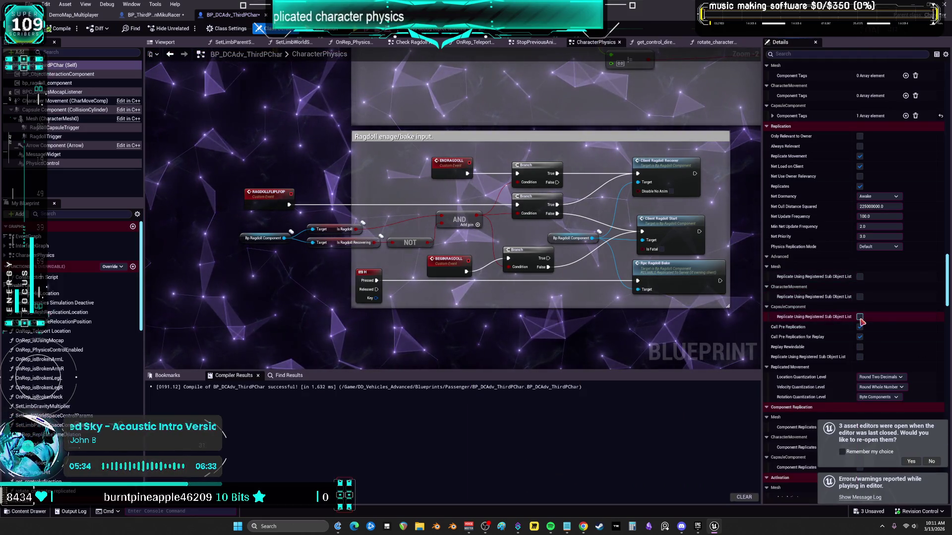
{"action": "left_click", "coordinate": [860, 146]}
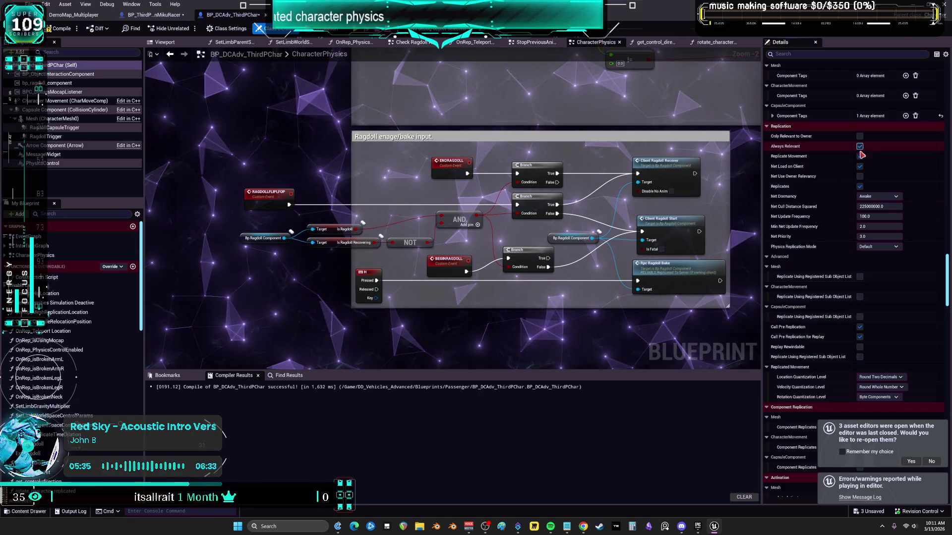
{"action": "left_click", "coordinate": [59, 29]}
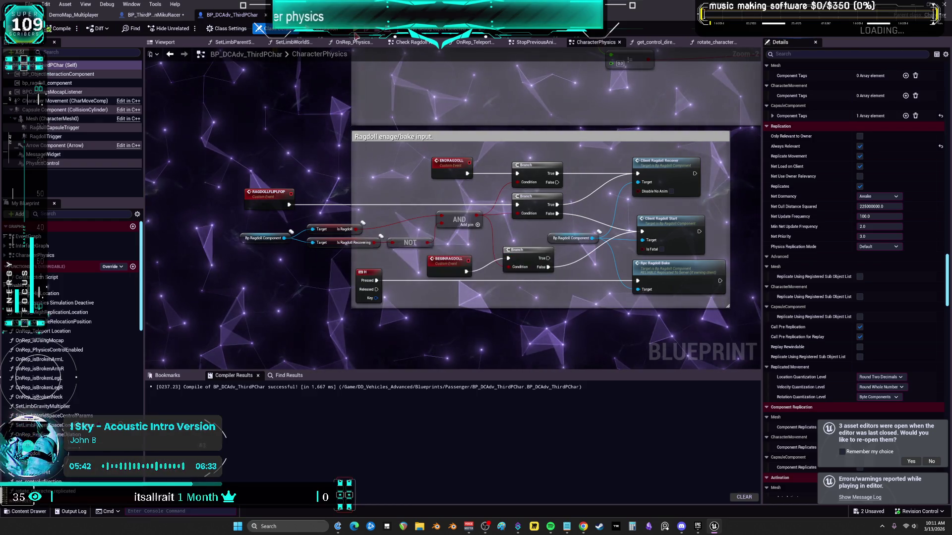
{"action": "key", "text": "alt+p"}
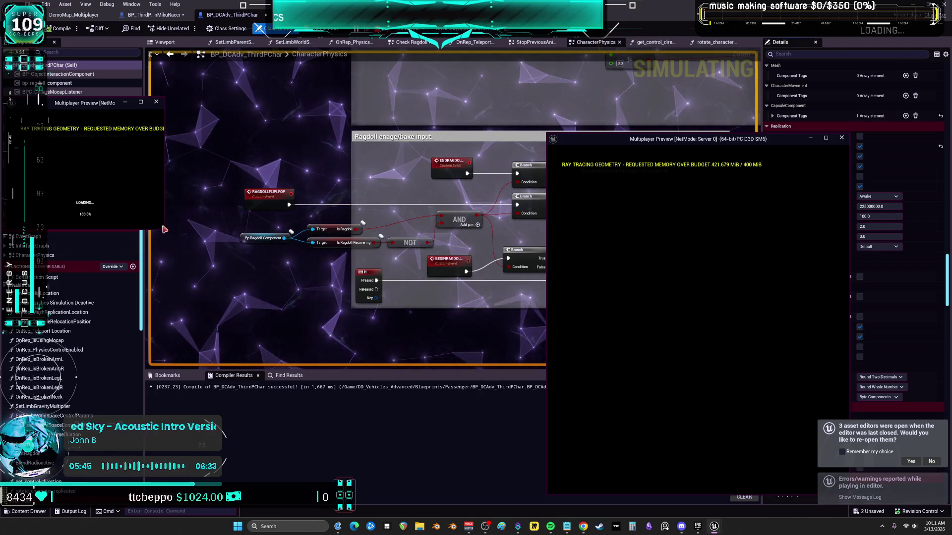
Enlarge the client preview and run the client and server characters forward into the garage.
{"action": "left_click_drag", "start_coordinate": [164, 229], "coordinate": [416, 427]}
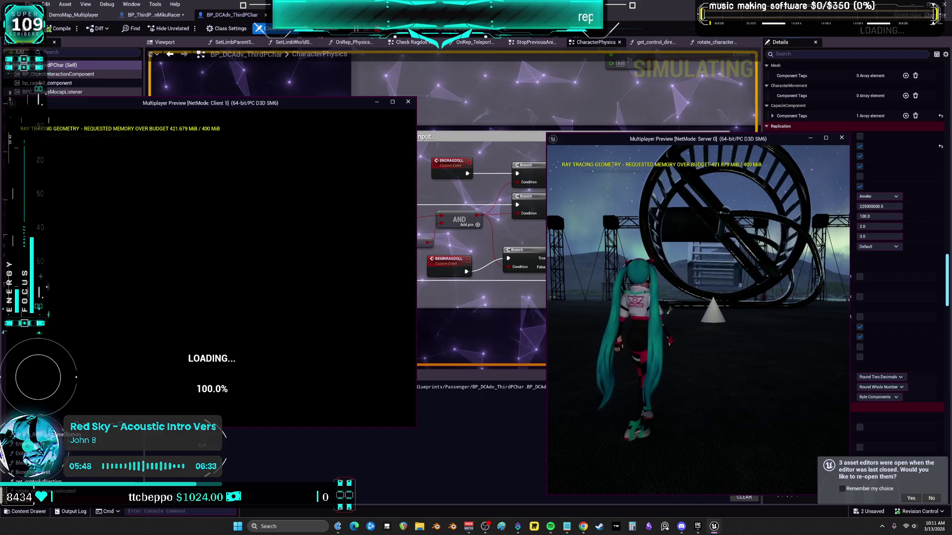
{"action": "key", "text": "w"}
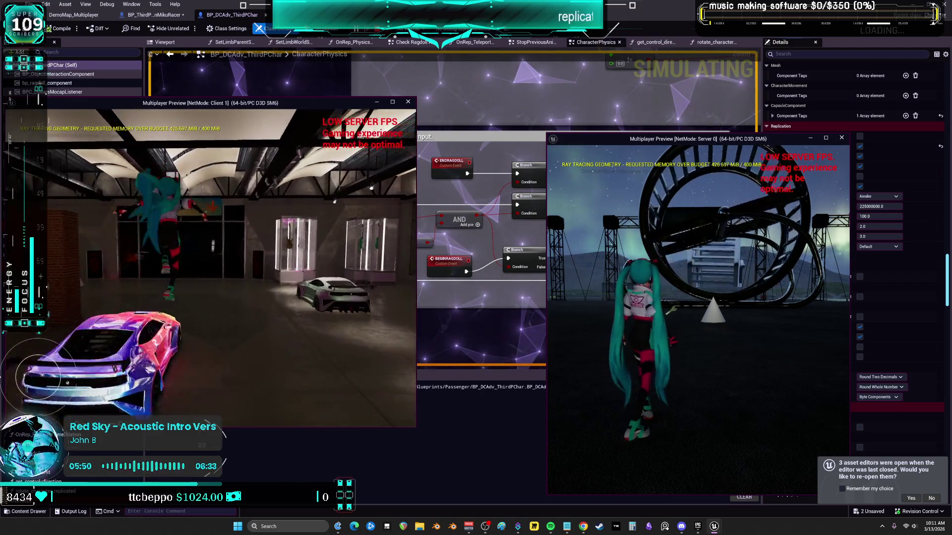
{"action": "key", "text": "w"}
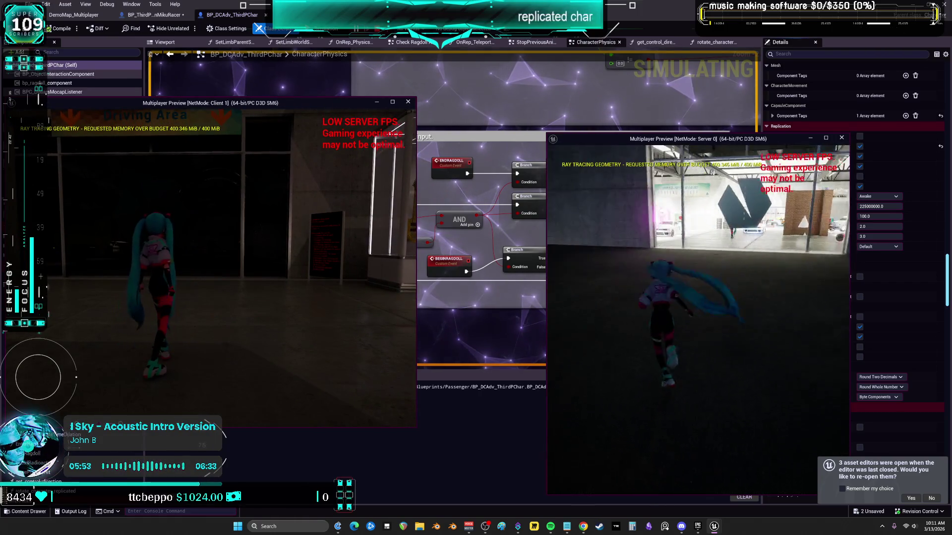
{"action": "key", "text": "w"}
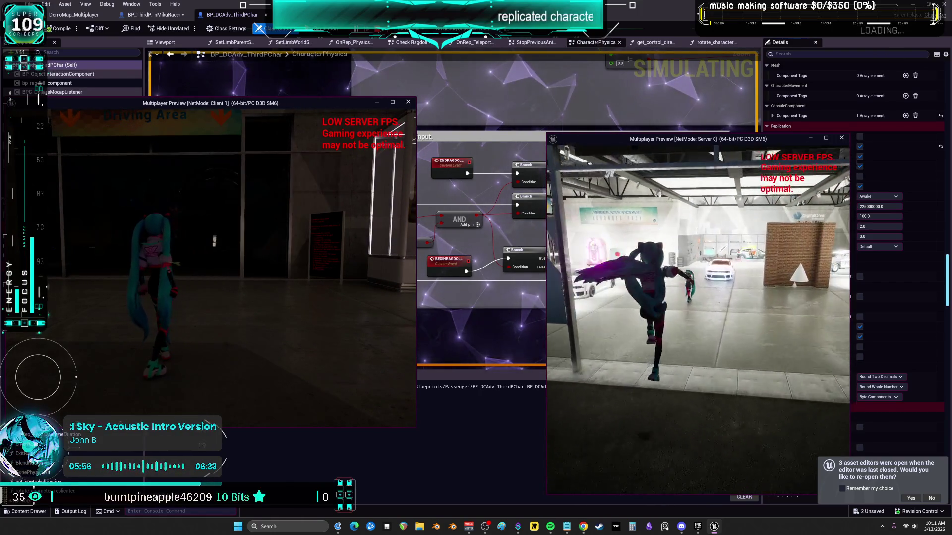
{"action": "key", "text": "w"}
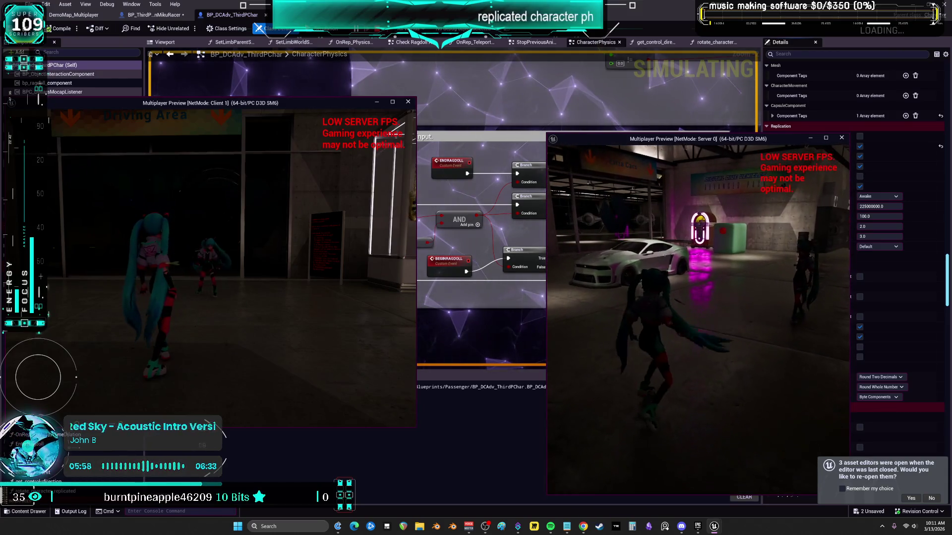
Ragdoll the server character with R, get it back up, then end the play session.
{"action": "key", "text": "r"}
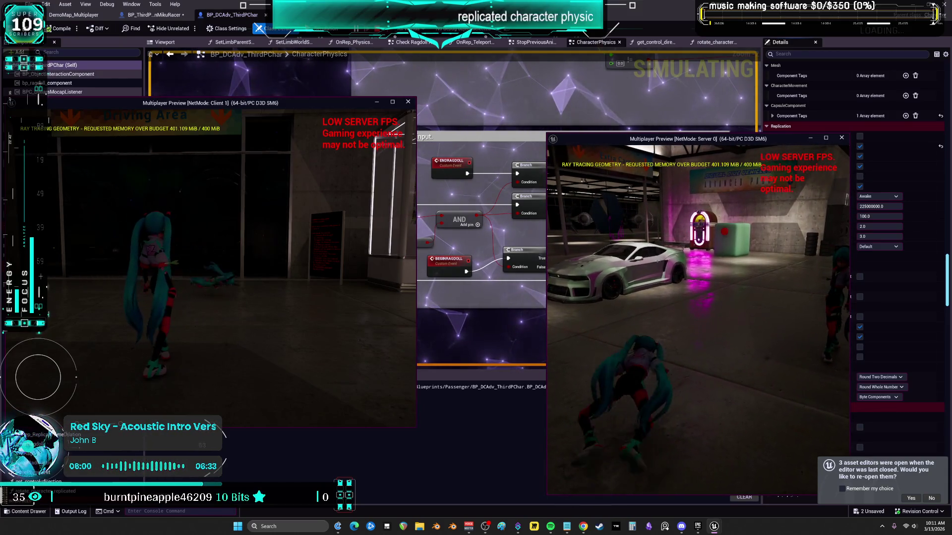
{"action": "key", "text": "r"}
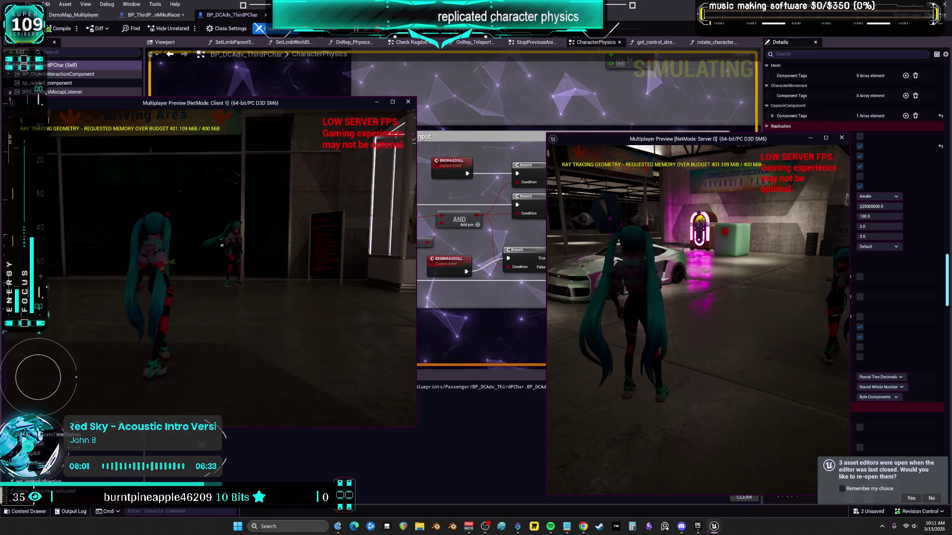
{"action": "key", "text": "w"}
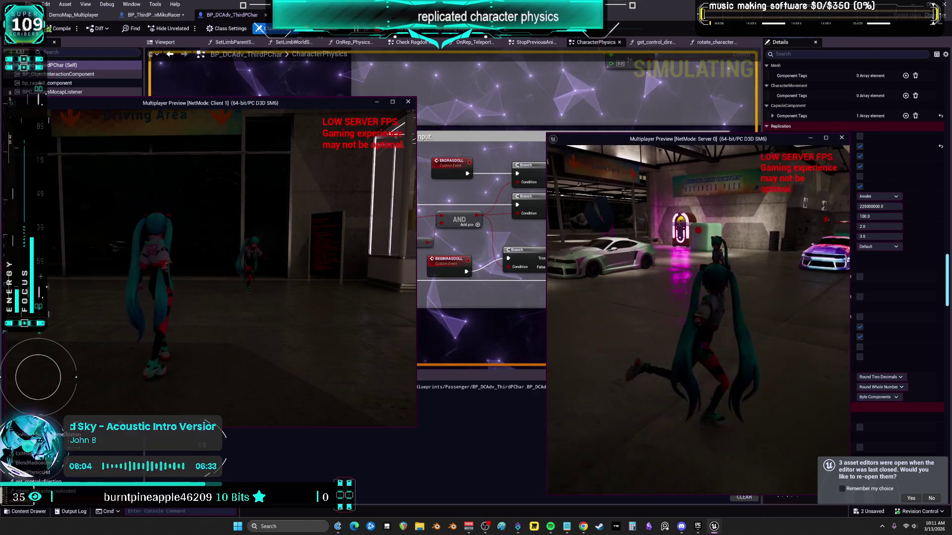
{"action": "left_click", "coordinate": [552, 322]}
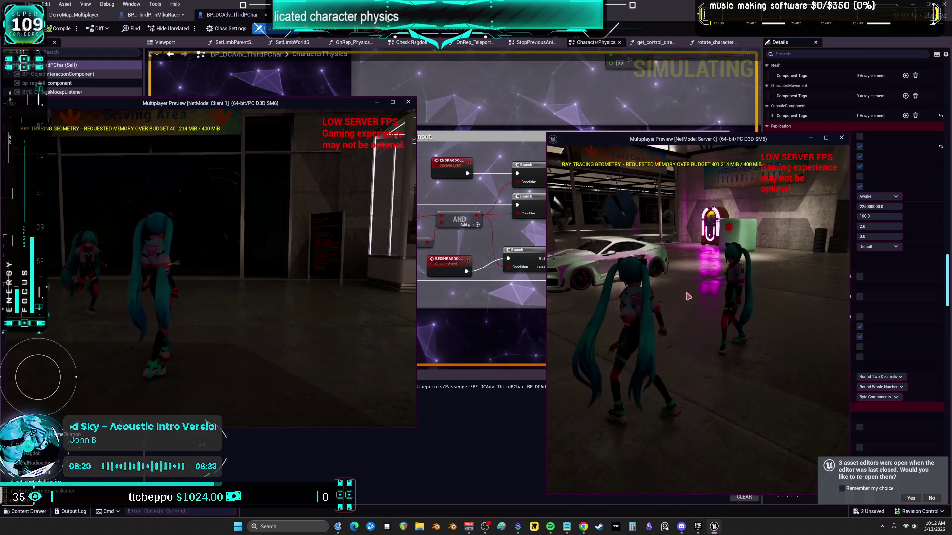
{"action": "left_click", "coordinate": [226, 269]}
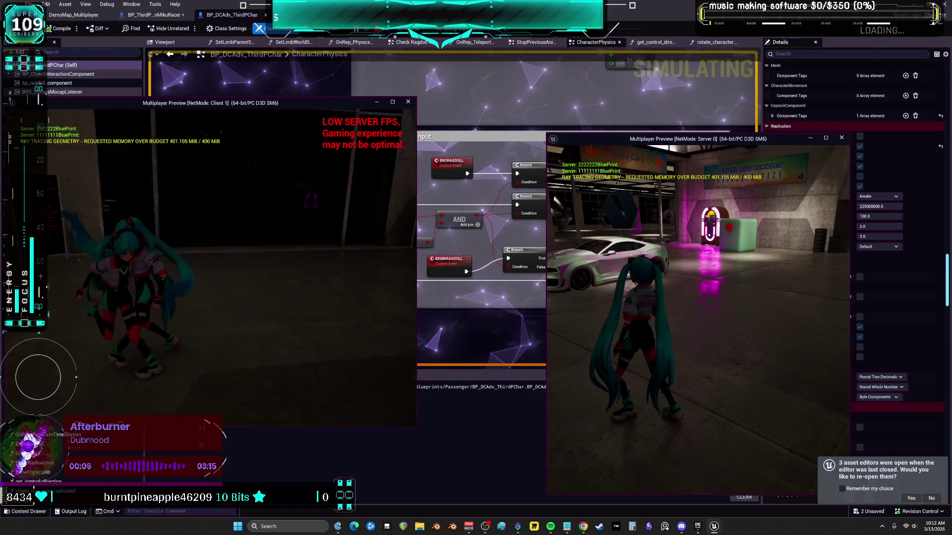
{"action": "key", "text": "Escape"}
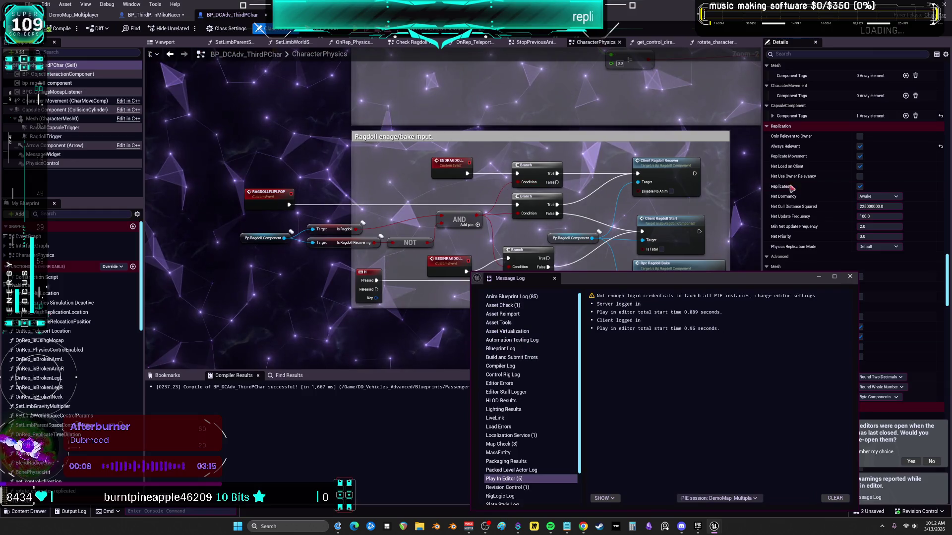
Close the play log and inspect the Client Ragdoll Start and ENDRAGDOLL nodes' Replicates setting.
{"action": "left_click", "coordinate": [850, 277]}
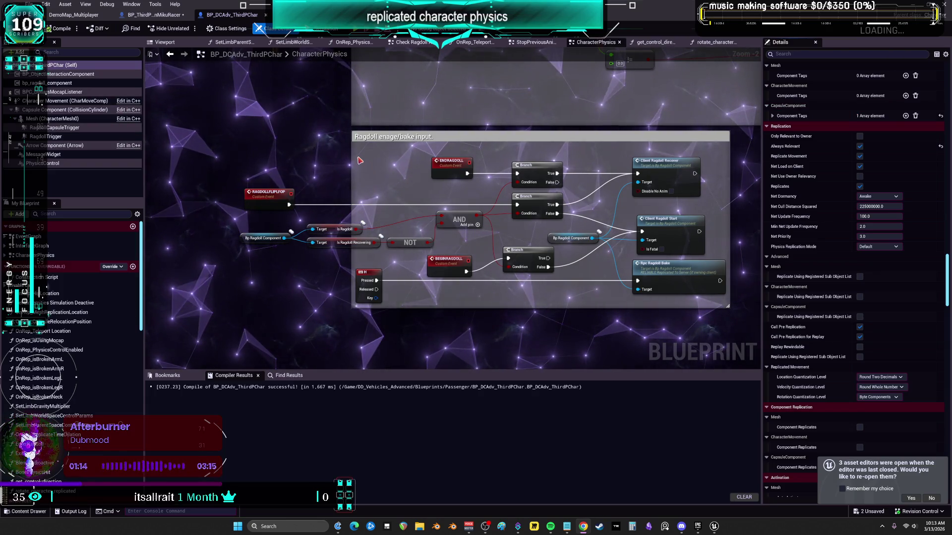
{"action": "left_click", "coordinate": [667, 233]}
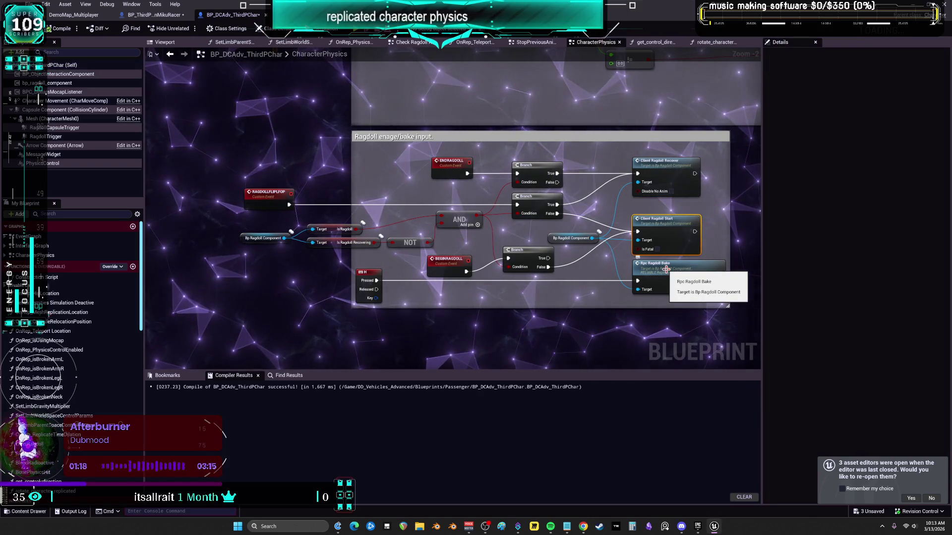
{"action": "left_click", "coordinate": [449, 162]}
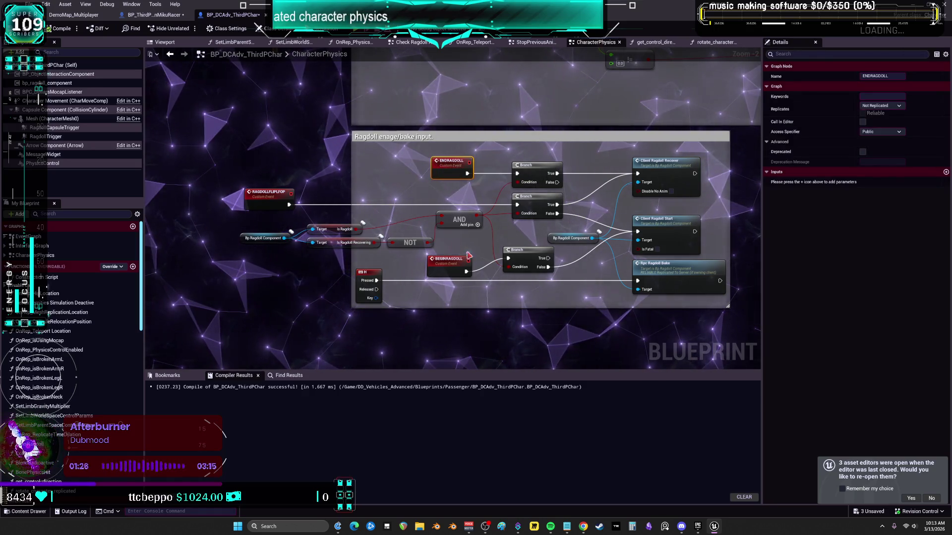
Inspect the BEGINRAGDOLL event's replication setting and leave it unchanged.
{"action": "left_click", "coordinate": [444, 260]}
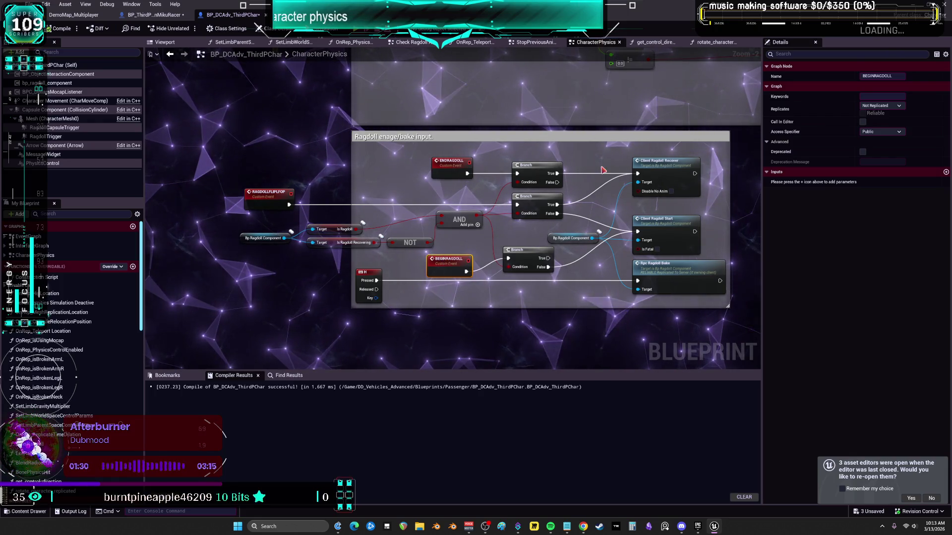
{"action": "left_click", "coordinate": [882, 105]}
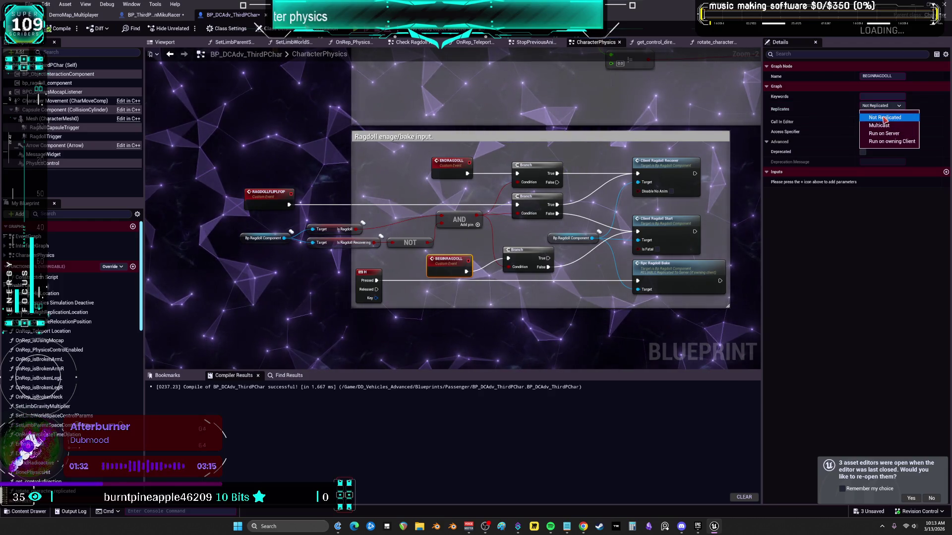
{"action": "left_click", "coordinate": [569, 329]}
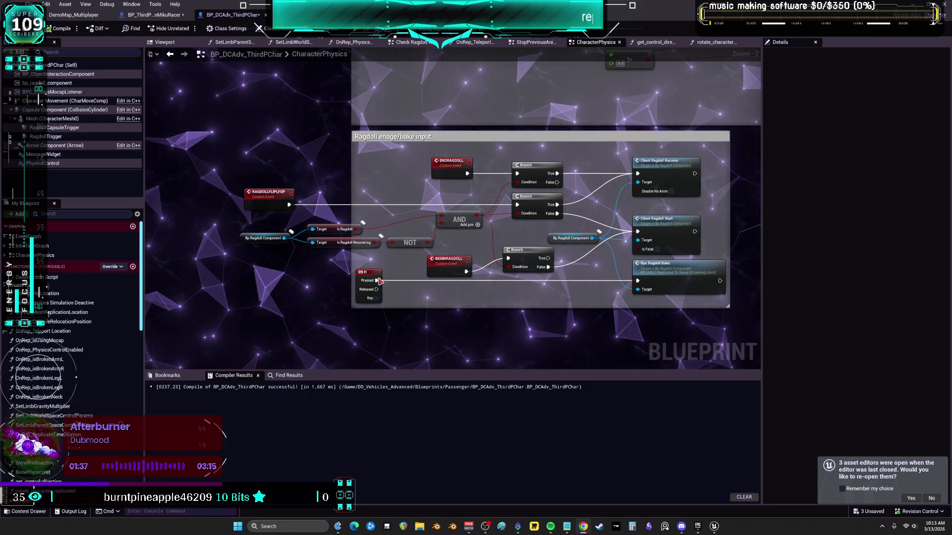
Move the H key node left, connect its Pressed pin to the middle Branch, and launch a new play session.
{"action": "left_click_drag", "start_coordinate": [360, 280], "coordinate": [284, 285]}
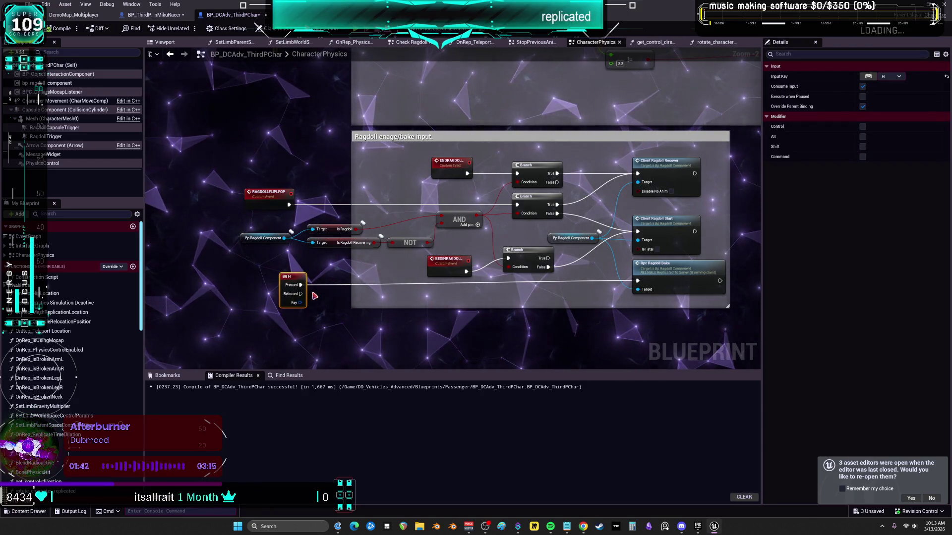
{"action": "mouse_move", "coordinate": [301, 284]}
{"action": "left_mouse_down"}
{"action": "mouse_move", "coordinate": [516, 218]}
{"action": "mouse_move", "coordinate": [517, 204]}
{"action": "left_mouse_up"}
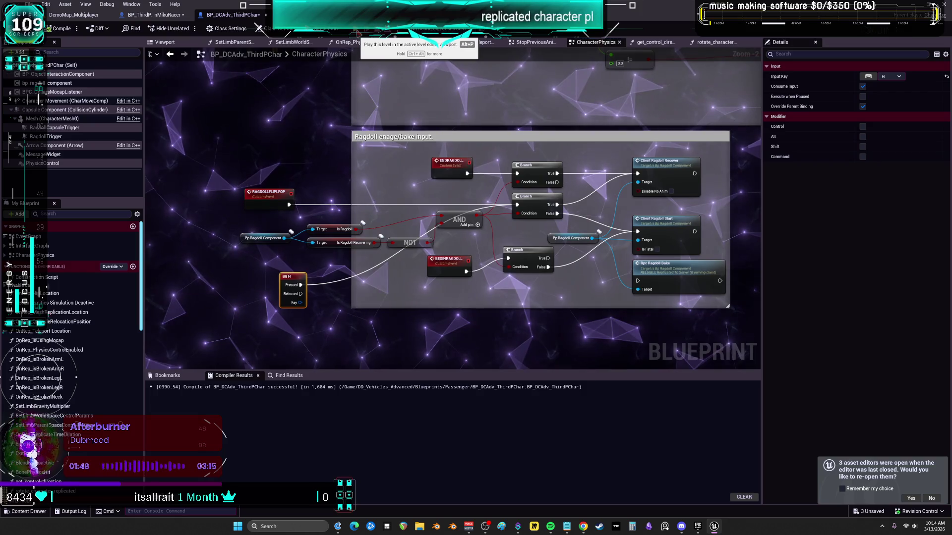
{"action": "left_click", "coordinate": [356, 30]}
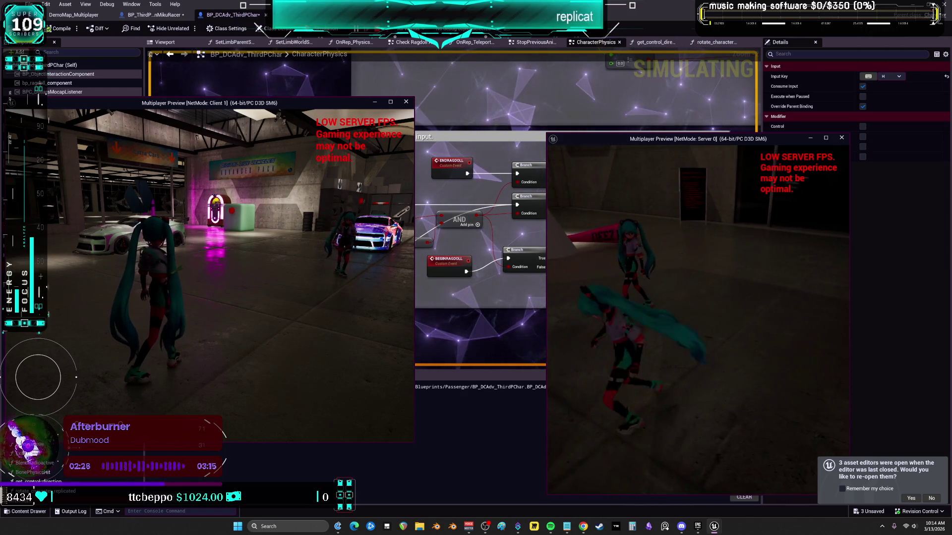
End the multiplayer preview after testing the server and client characters.
{"action": "key", "text": "Escape"}
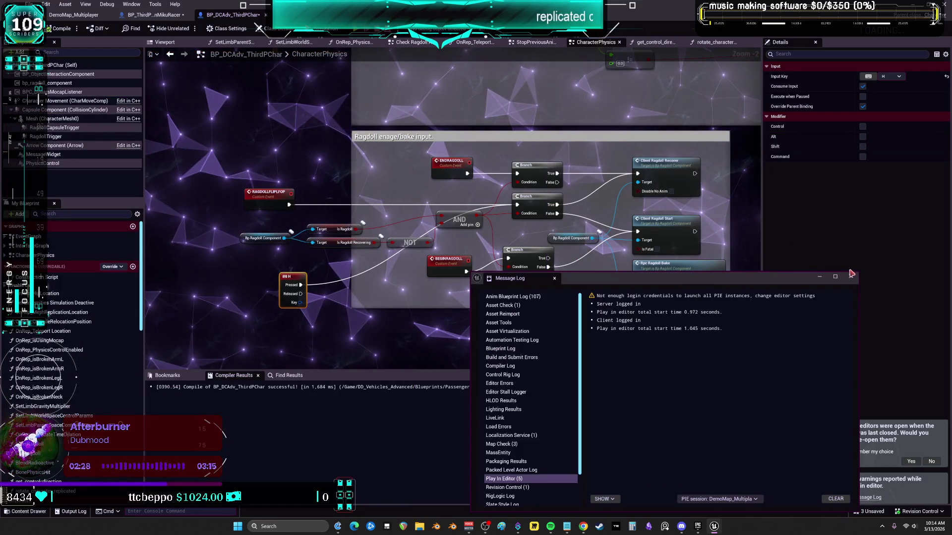
Dismiss the play log and zoom out to show every commented section of CharacterPhysics.
{"action": "left_click", "coordinate": [851, 274]}
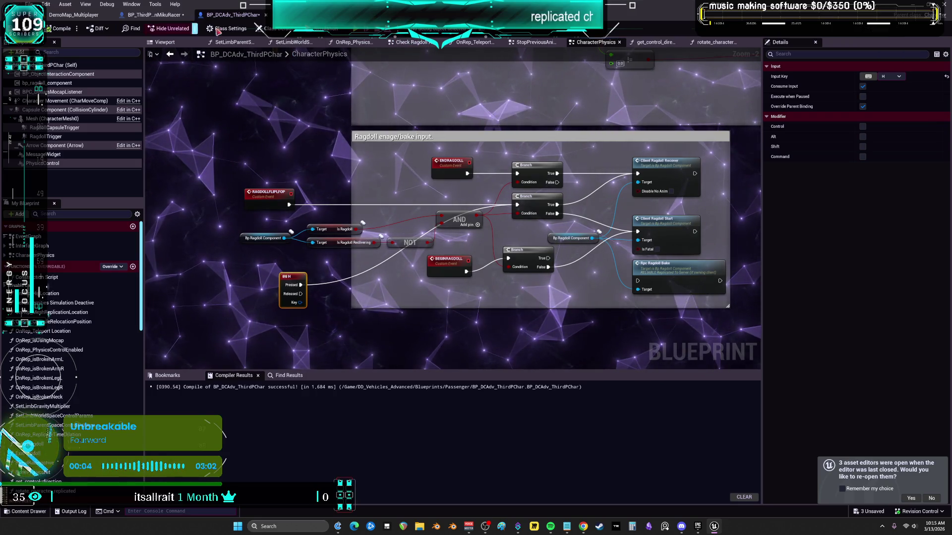
{"action": "scroll", "coordinate": [412, 134], "scroll_direction": "down", "scroll_amount": 4}
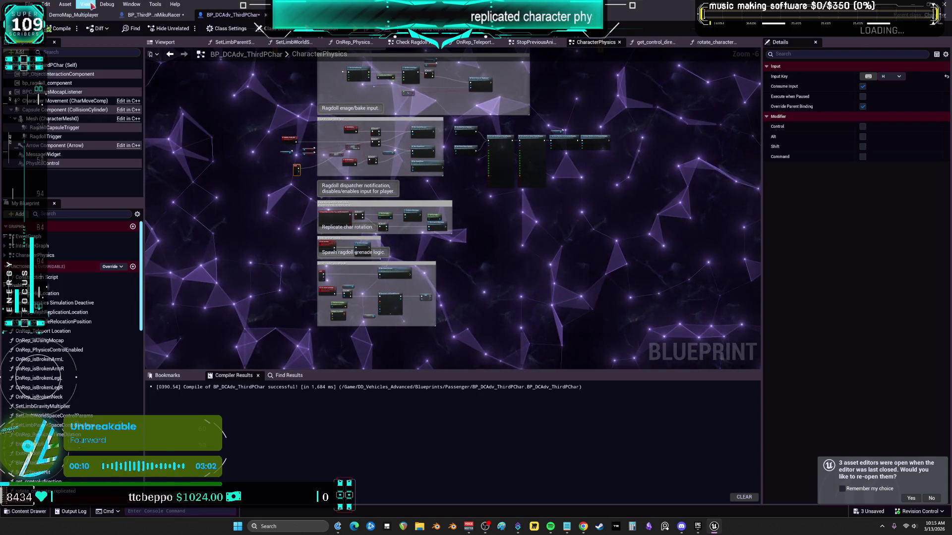
Open ABP_ThirdPerson_miku's AnimGraph from DemoMap_Multiplayer and pan to the upper body blend nodes.
{"action": "left_click", "coordinate": [80, 18]}
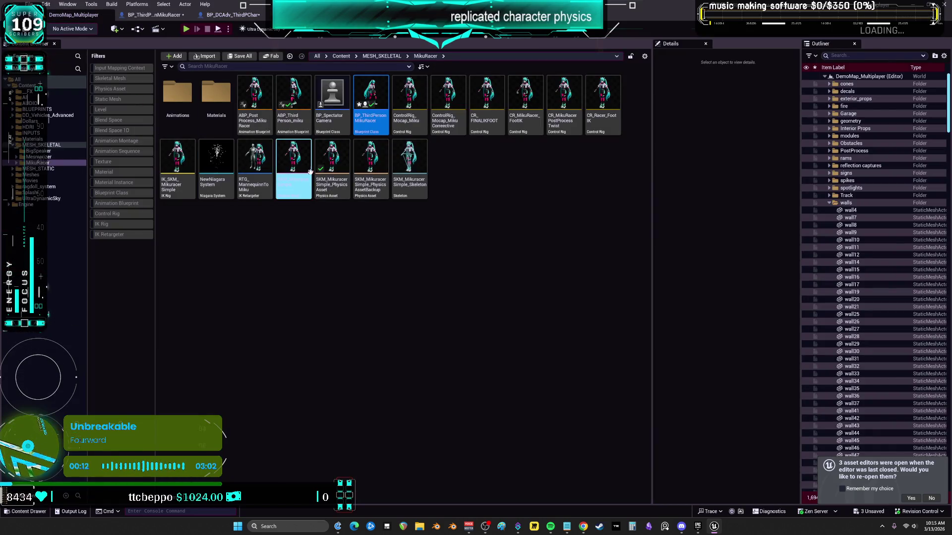
{"action": "double_click", "coordinate": [279, 133]}
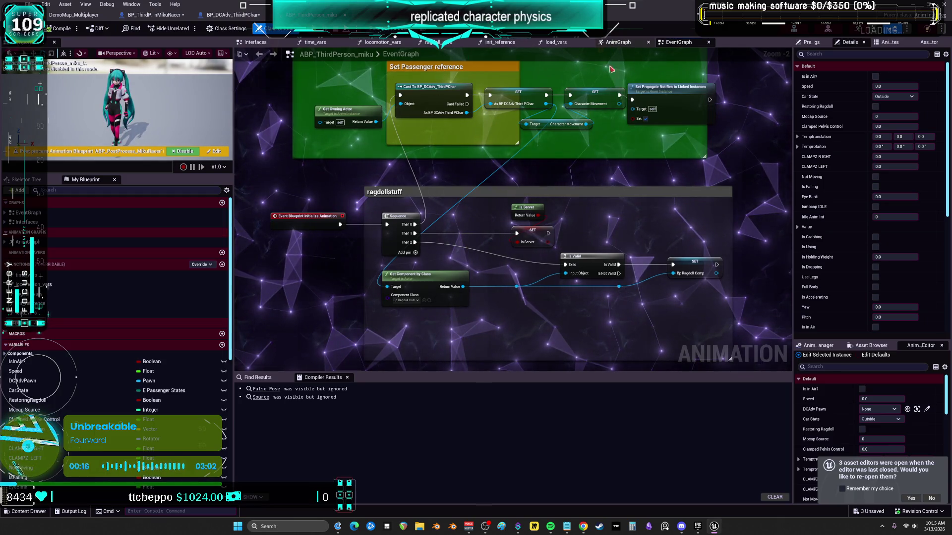
{"action": "left_click", "coordinate": [615, 42]}
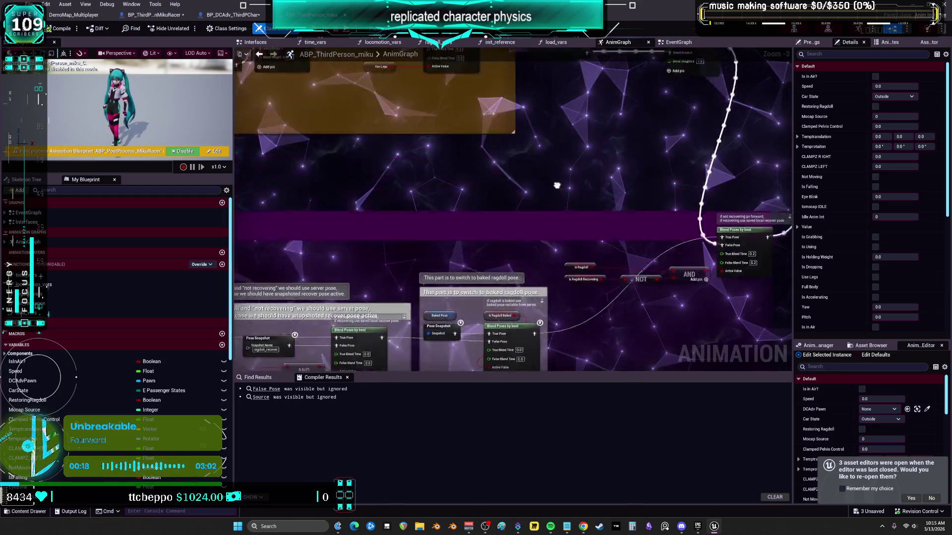
{"action": "left_click_drag", "start_coordinate": [761, 113], "coordinate": [243, 67]}
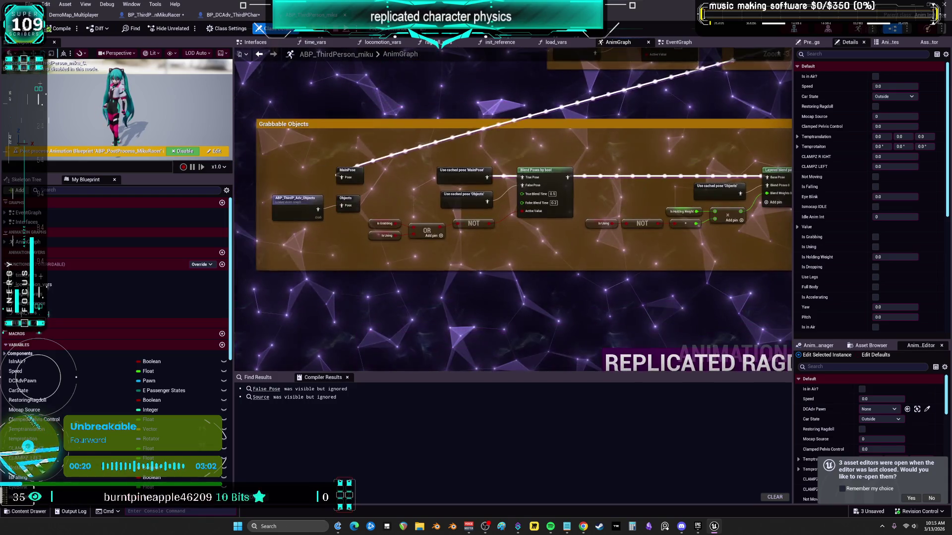
{"action": "left_click_drag", "start_coordinate": [495, 60], "coordinate": [494, 268]}
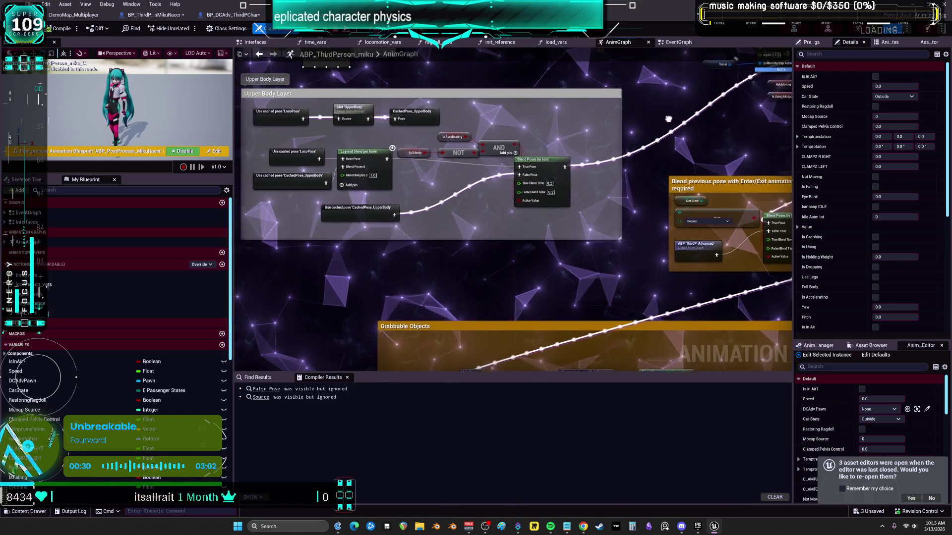
{"action": "left_click_drag", "start_coordinate": [627, 155], "coordinate": [624, 99]}
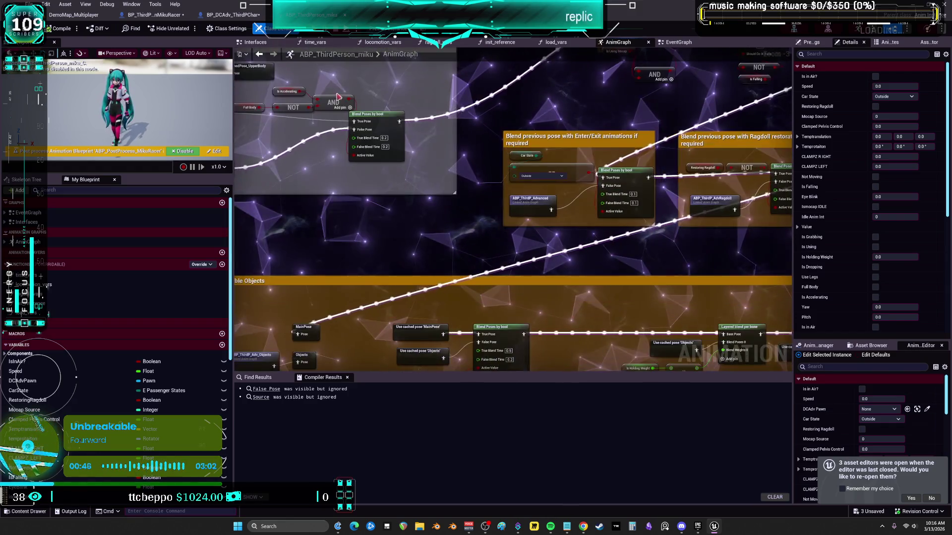
Wire the Blend Poses by bool output into False Pose, reposition DefaultSlot, recompile, and play-test.
{"action": "mouse_move", "coordinate": [398, 123]}
{"action": "left_mouse_down"}
{"action": "mouse_move", "coordinate": [451, 452]}
{"action": "mouse_move", "coordinate": [451, 319]}
{"action": "mouse_move", "coordinate": [795, 266]}
{"action": "mouse_move", "coordinate": [694, 264]}
{"action": "mouse_move", "coordinate": [549, 312]}
{"action": "left_mouse_up"}
{"action": "left_click_drag", "start_coordinate": [539, 269], "coordinate": [538, 268]}
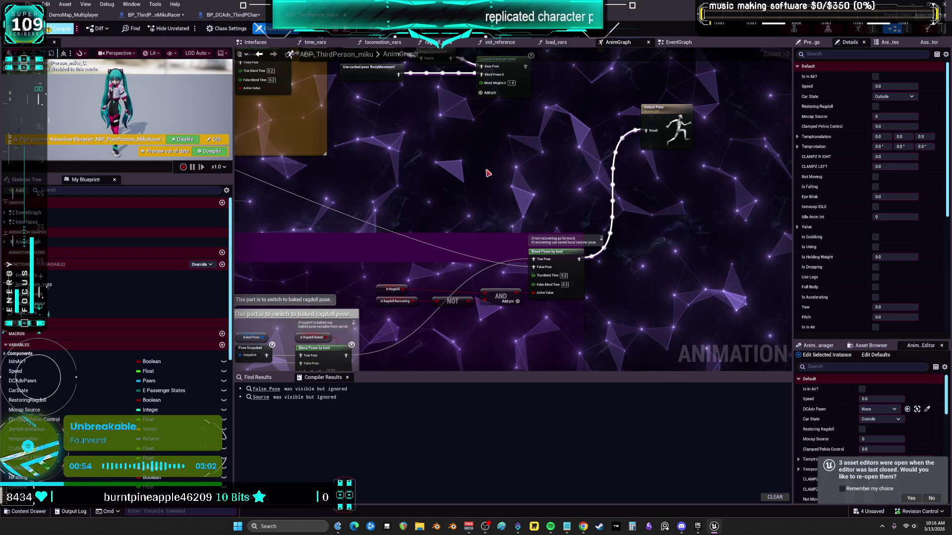
{"action": "left_click_drag", "start_coordinate": [473, 150], "coordinate": [608, 312]}
{"action": "left_click", "coordinate": [529, 169]}
{"action": "mouse_move", "coordinate": [530, 169]}
{"action": "left_mouse_down"}
{"action": "mouse_move", "coordinate": [524, 130]}
{"action": "mouse_move", "coordinate": [353, 195]}
{"action": "left_mouse_up"}
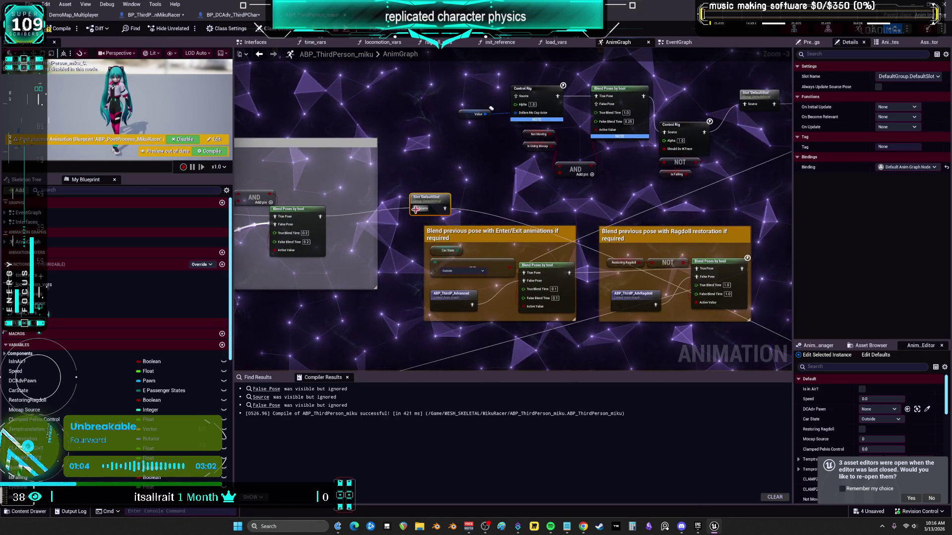
{"action": "key", "text": "F7"}
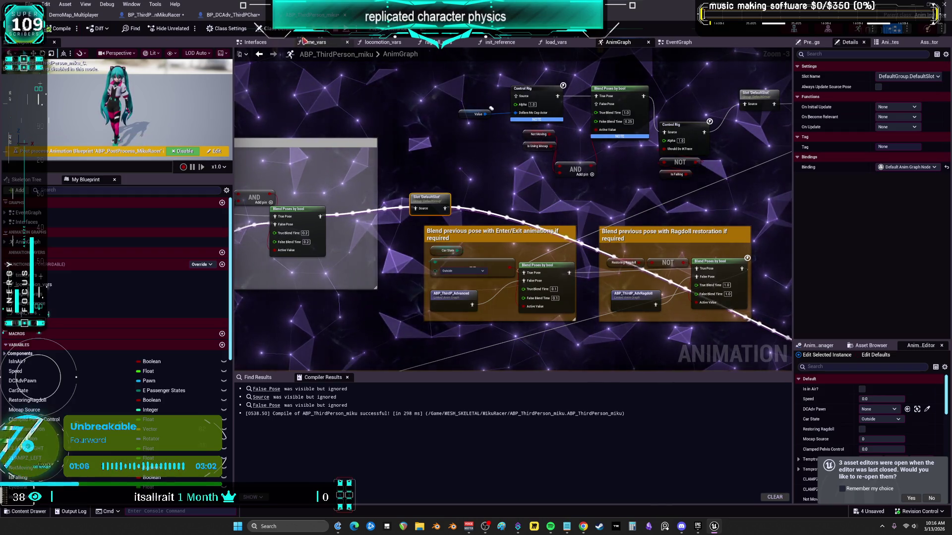
{"action": "key", "text": "alt+p"}
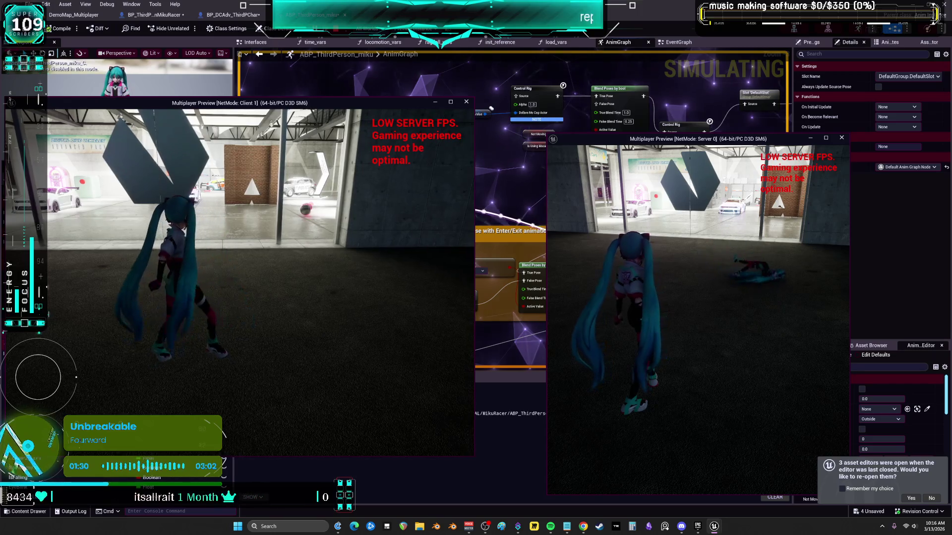
Stop the server-and-client ragdoll test session.
{"action": "key", "text": "Escape"}
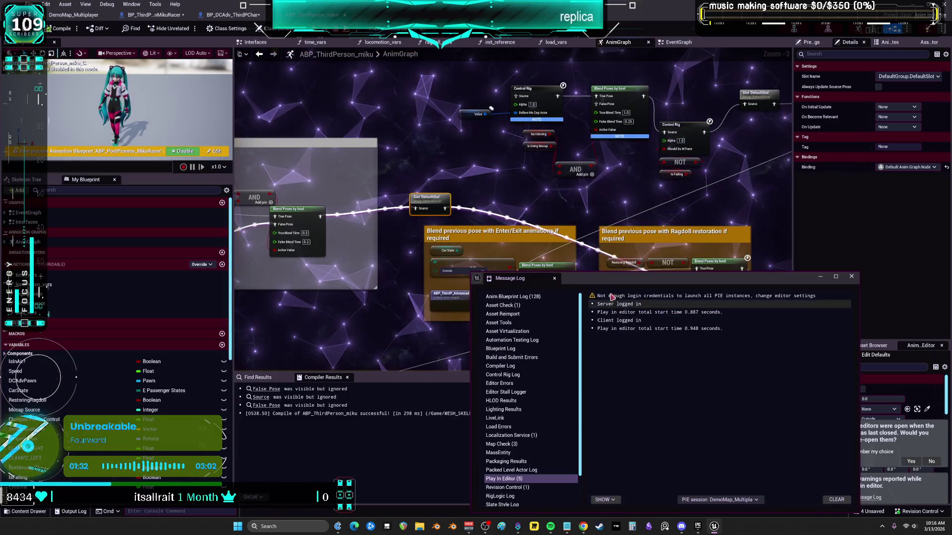
Close the message log and connect a pose wire to Control Rig's Source pin.
{"action": "left_click", "coordinate": [851, 276]}
{"action": "scroll", "coordinate": [551, 204], "scroll_direction": "down", "scroll_amount": 3}
{"action": "scroll", "coordinate": [551, 204], "scroll_direction": "up", "scroll_amount": 3}
{"action": "mouse_move", "coordinate": [323, 201]}
{"action": "left_mouse_down"}
{"action": "mouse_move", "coordinate": [616, 75]}
{"action": "mouse_move", "coordinate": [520, 85]}
{"action": "left_mouse_up"}
{"action": "mouse_move", "coordinate": [432, 183]}
{"action": "left_mouse_down"}
{"action": "mouse_move", "coordinate": [764, 185]}
{"action": "mouse_move", "coordinate": [655, 185]}
{"action": "mouse_move", "coordinate": [641, 164]}
{"action": "mouse_move", "coordinate": [496, 181]}
{"action": "mouse_move", "coordinate": [580, 82]}
{"action": "mouse_move", "coordinate": [560, 86]}
{"action": "mouse_move", "coordinate": [699, 342]}
{"action": "mouse_move", "coordinate": [645, 258]}
{"action": "mouse_move", "coordinate": [645, 285]}
{"action": "mouse_move", "coordinate": [540, 301]}
{"action": "mouse_move", "coordinate": [653, 306]}
{"action": "mouse_move", "coordinate": [546, 194]}
{"action": "left_mouse_up"}
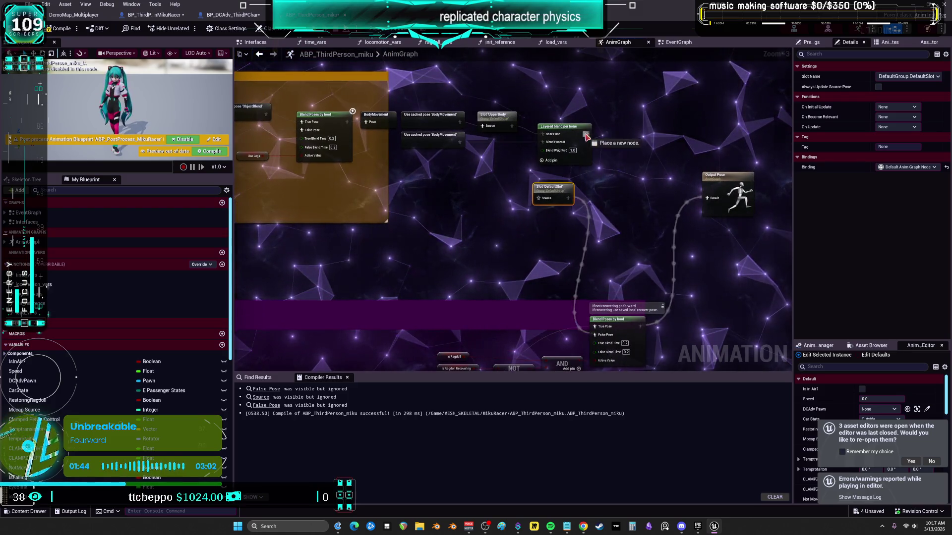
Wire Layered blend per bone into True Pose, delete the DefaultSlot node, and recompile.
{"action": "left_click_drag", "start_coordinate": [586, 137], "coordinate": [586, 134]}
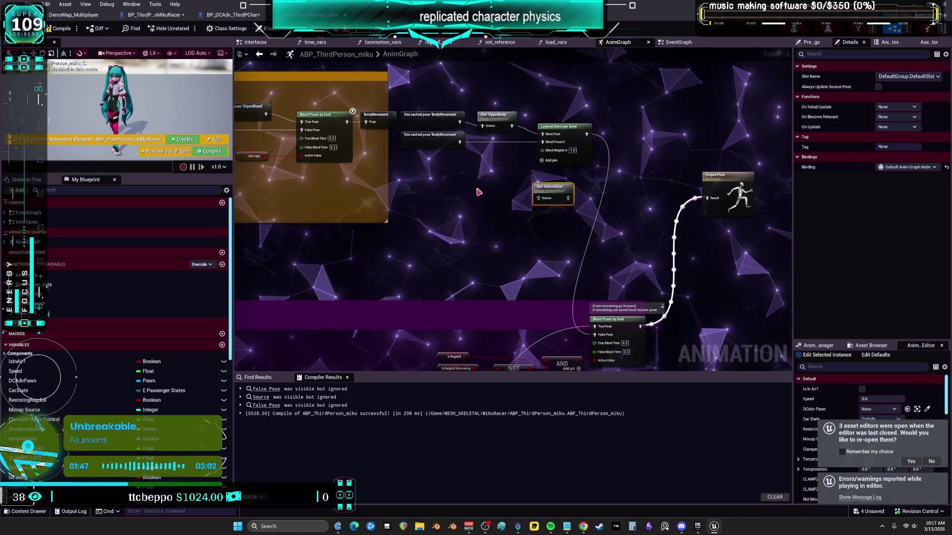
{"action": "key", "text": "Delete"}
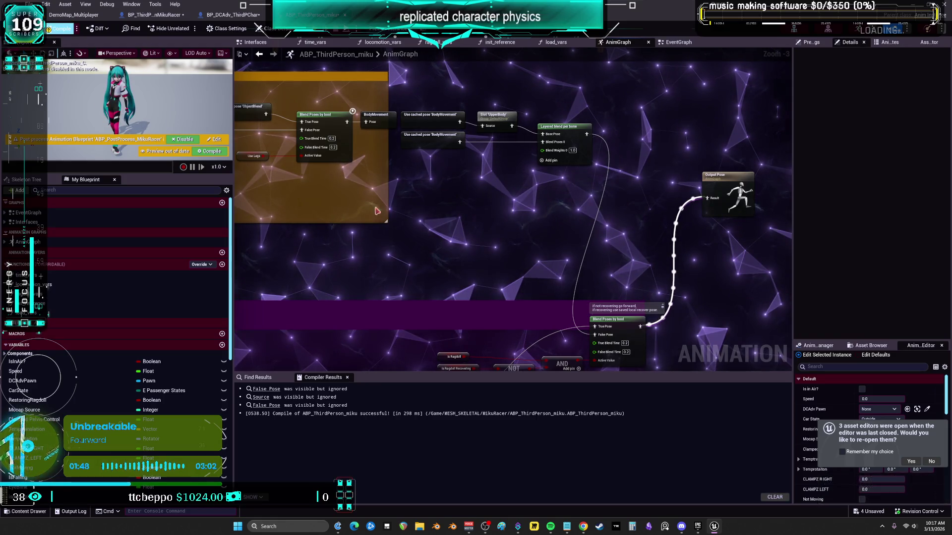
{"action": "key", "text": "F7"}
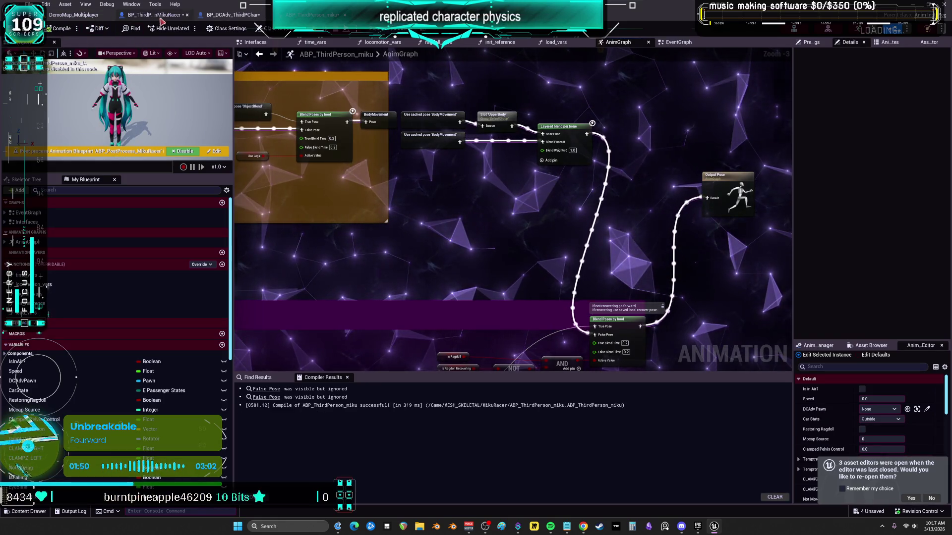
{"action": "left_click", "coordinate": [233, 15]}
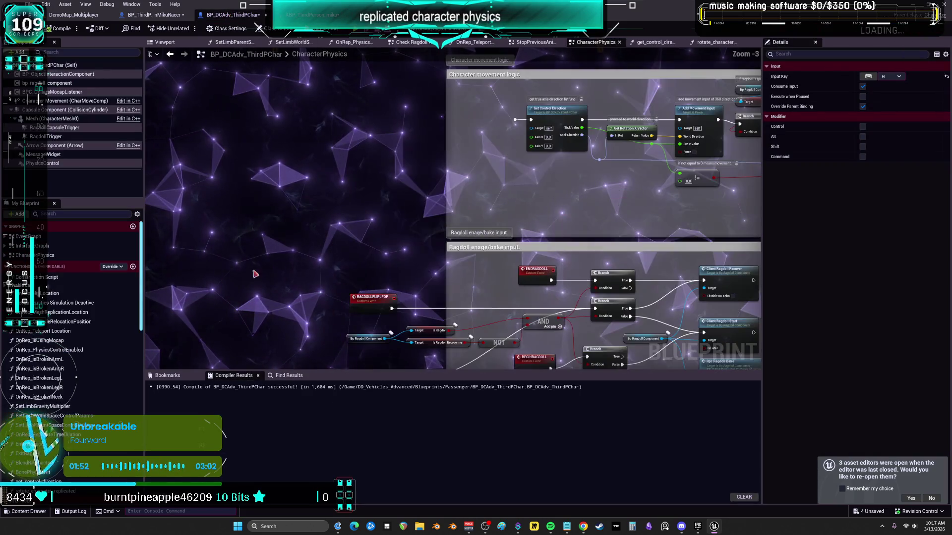
Unlink Ragdoll capsule relocation from Event Tick's Then 1 in the EventGraph, compile, and play-test.
{"action": "double_click", "coordinate": [28, 236]}
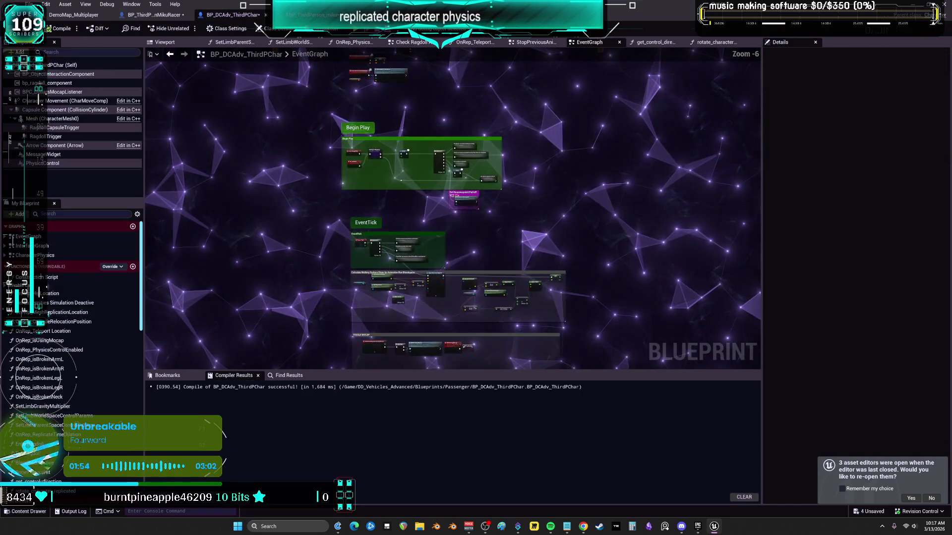
{"action": "scroll", "coordinate": [452, 198], "scroll_direction": "up", "scroll_amount": 7}
{"action": "mouse_move", "coordinate": [451, 228]}
{"action": "left_mouse_down"}
{"action": "mouse_move", "coordinate": [525, 188]}
{"action": "mouse_move", "coordinate": [416, 171]}
{"action": "left_mouse_up"}
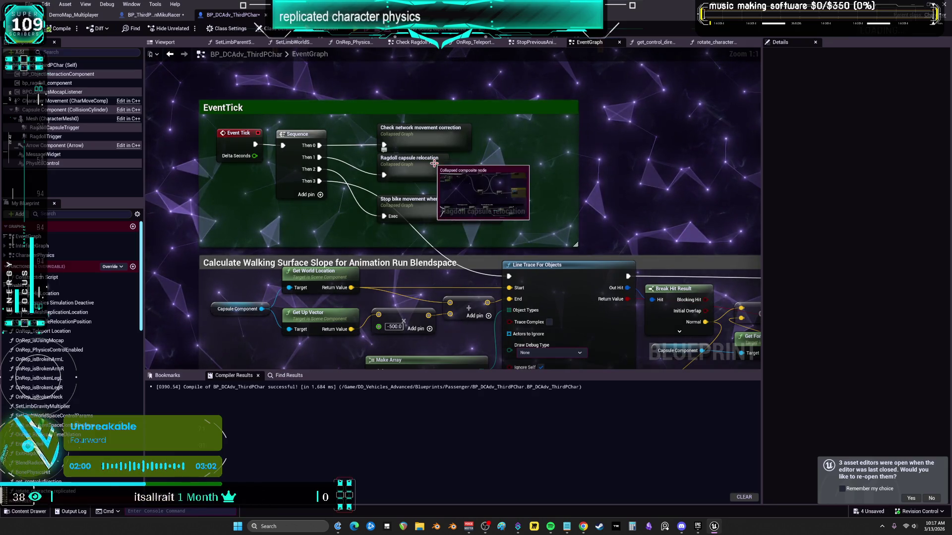
{"action": "left_click", "coordinate": [319, 157], "text": "alt"}
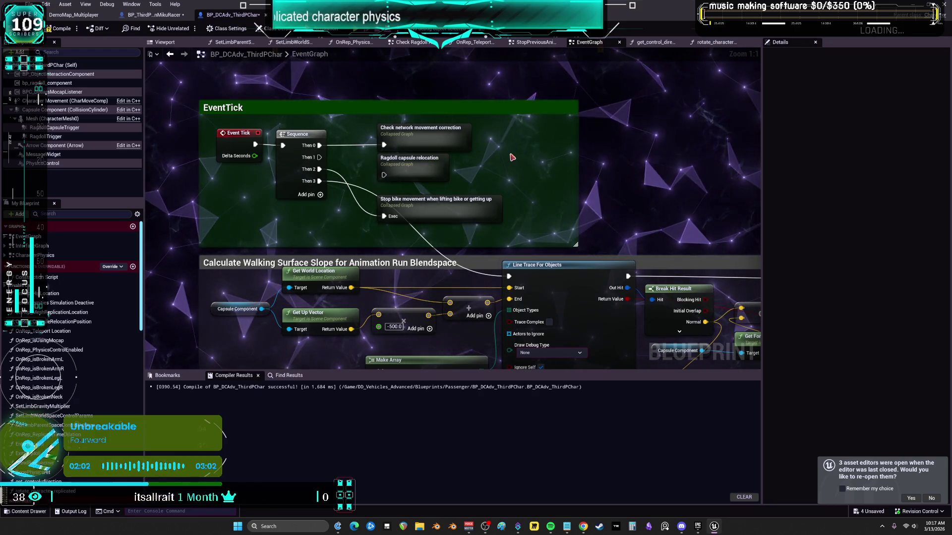
{"action": "left_click", "coordinate": [60, 28]}
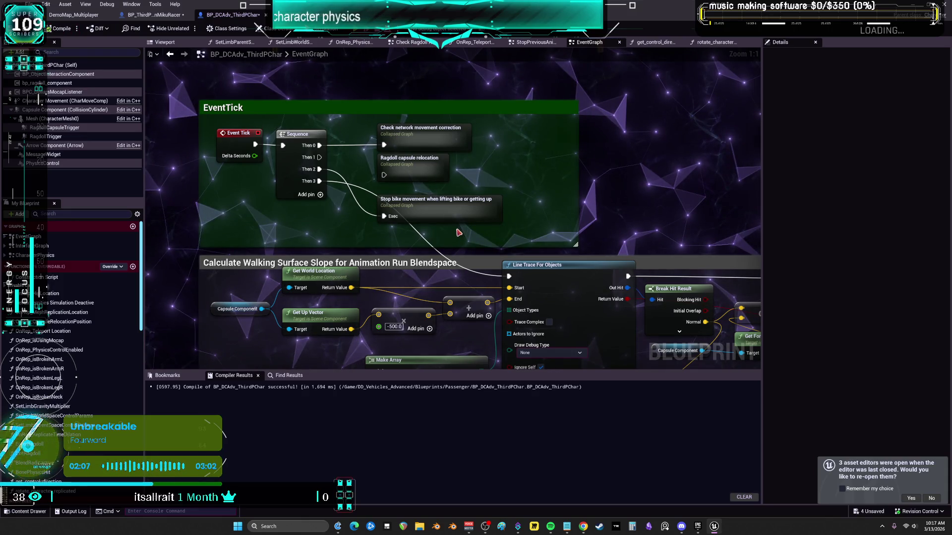
{"action": "key", "text": "alt+p"}
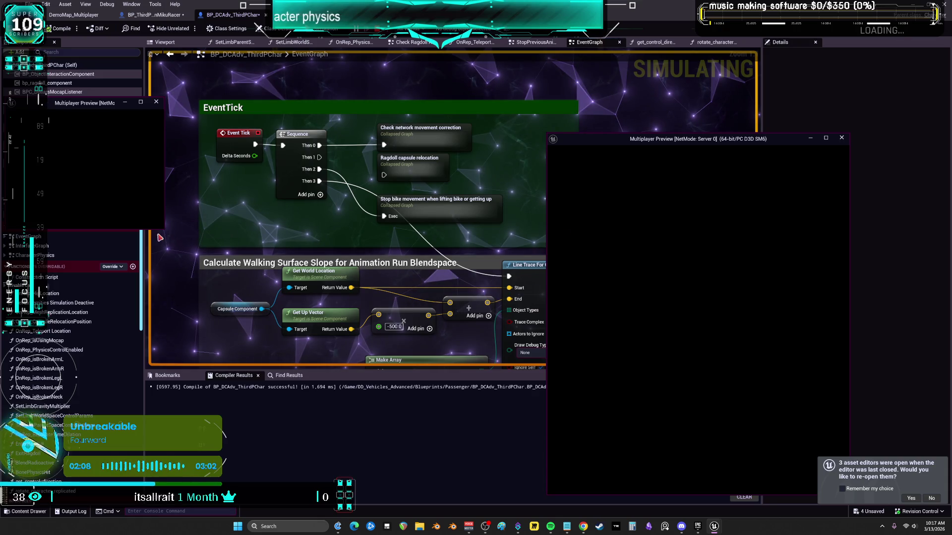
Enlarge the client preview, test ragdoll replication, then stop and close the message log.
{"action": "mouse_move", "coordinate": [163, 229]}
{"action": "left_mouse_down"}
{"action": "mouse_move", "coordinate": [322, 304]}
{"action": "mouse_move", "coordinate": [397, 408]}
{"action": "mouse_move", "coordinate": [458, 433]}
{"action": "left_mouse_up"}
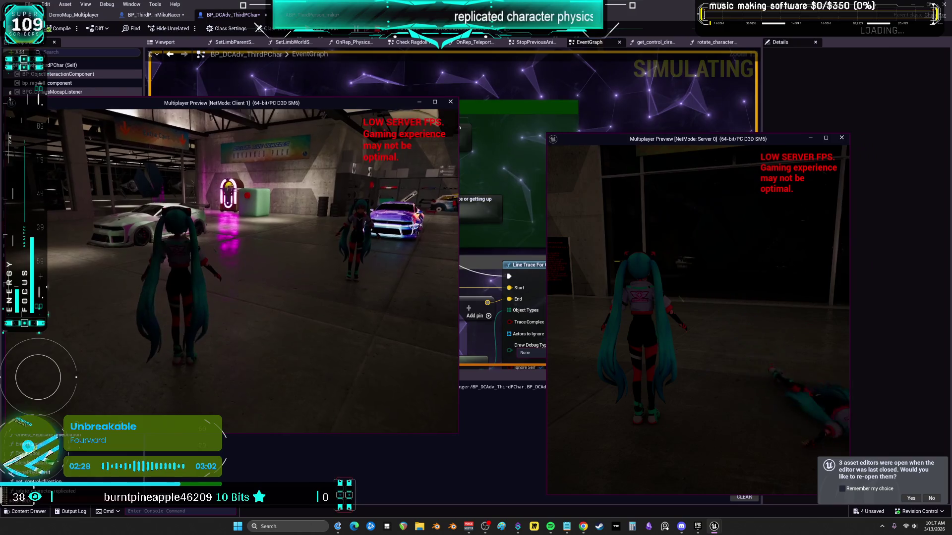
{"action": "key", "text": "Escape"}
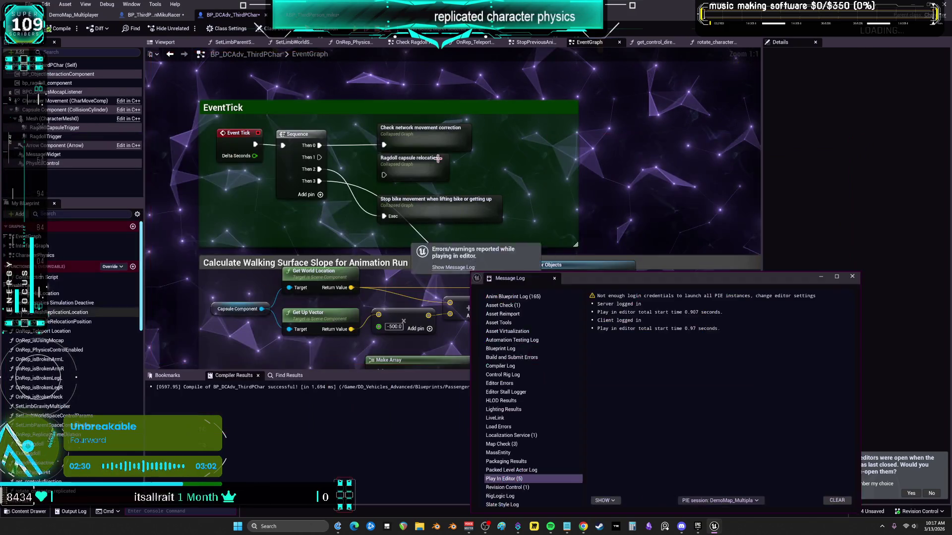
{"action": "left_click", "coordinate": [852, 276]}
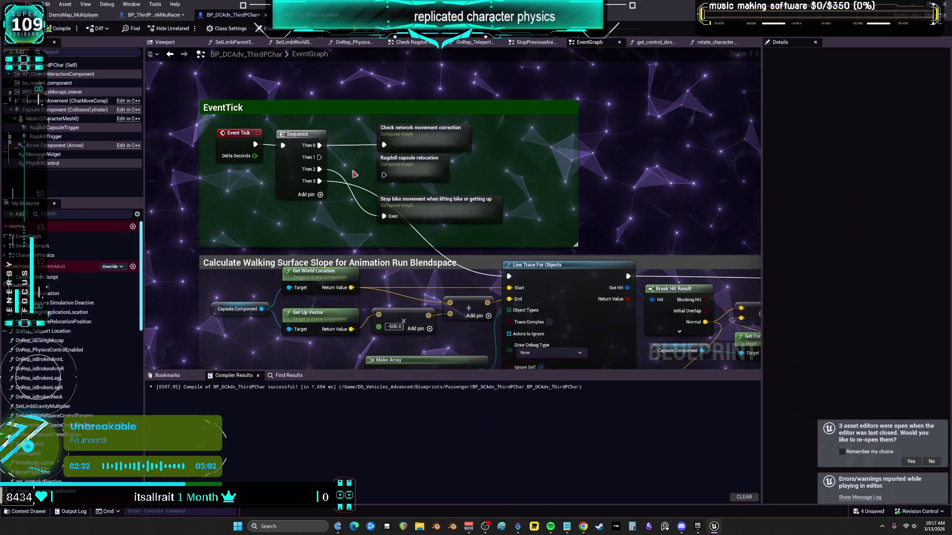
Open the Ragdoll capsule relocation collapsed graph and review its replication and RPC sections.
{"action": "double_click", "coordinate": [418, 179]}
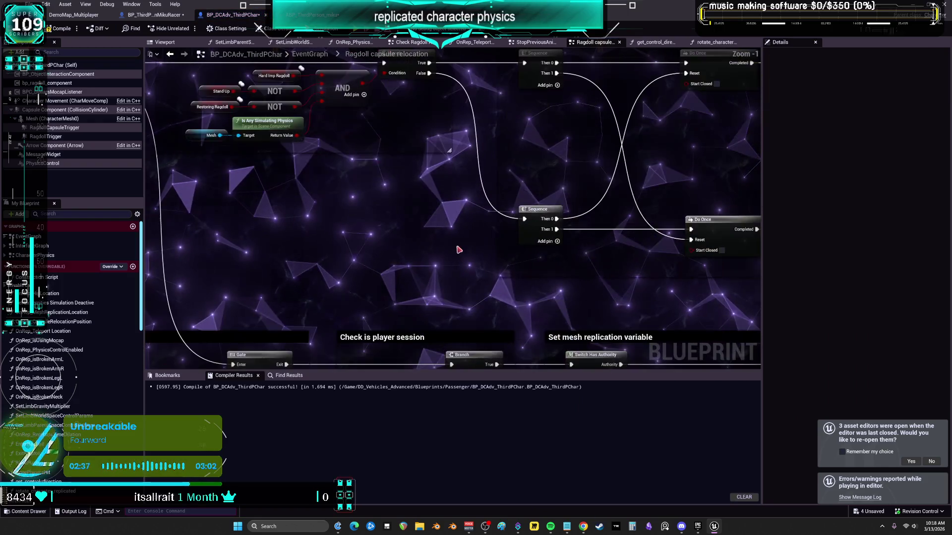
{"action": "scroll", "coordinate": [459, 250], "scroll_direction": "down", "scroll_amount": 2}
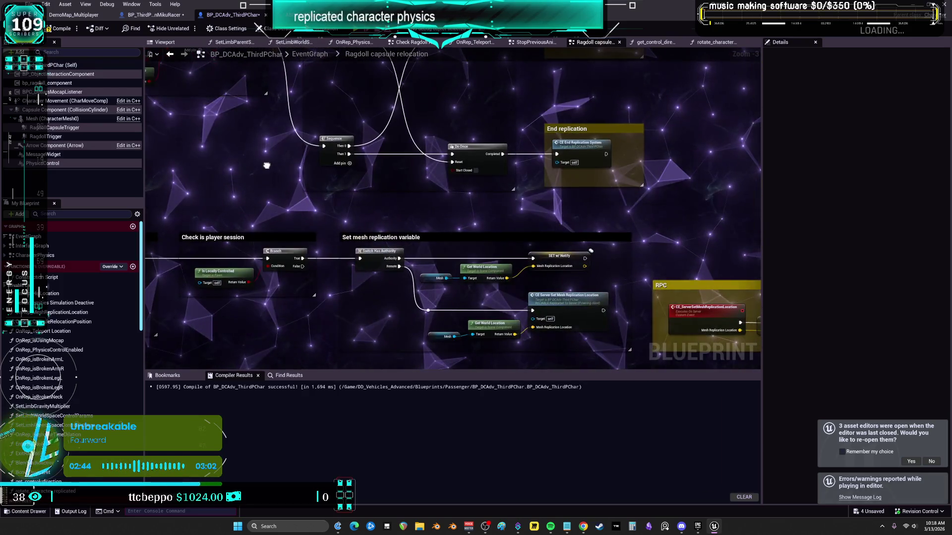
{"action": "mouse_move", "coordinate": [267, 165]}
{"action": "left_mouse_down"}
{"action": "mouse_move", "coordinate": [262, 188]}
{"action": "mouse_move", "coordinate": [168, 300]}
{"action": "left_mouse_up"}
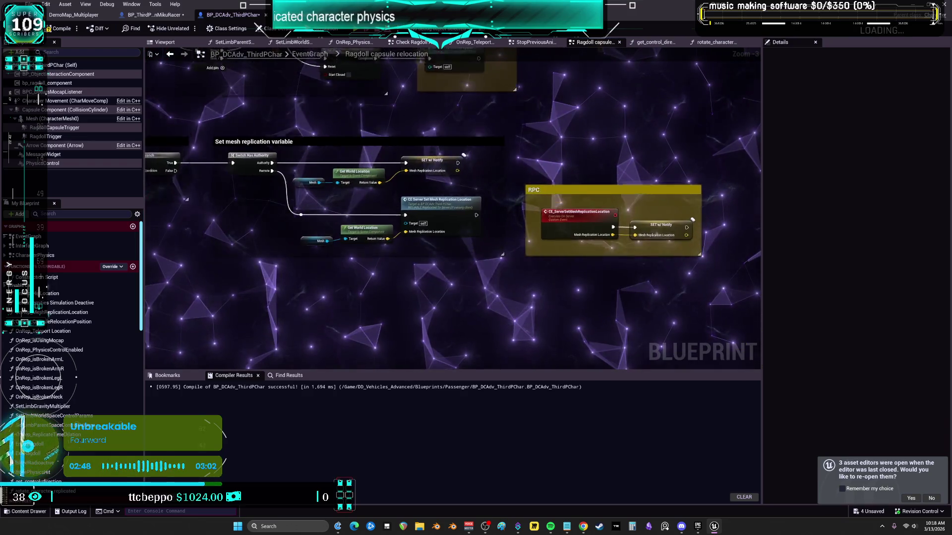
{"action": "left_click", "coordinate": [439, 117]}
{"action": "scroll", "coordinate": [440, 117], "scroll_direction": "up", "scroll_amount": 4}
{"action": "left_click_drag", "start_coordinate": [440, 118], "coordinate": [213, 119]}
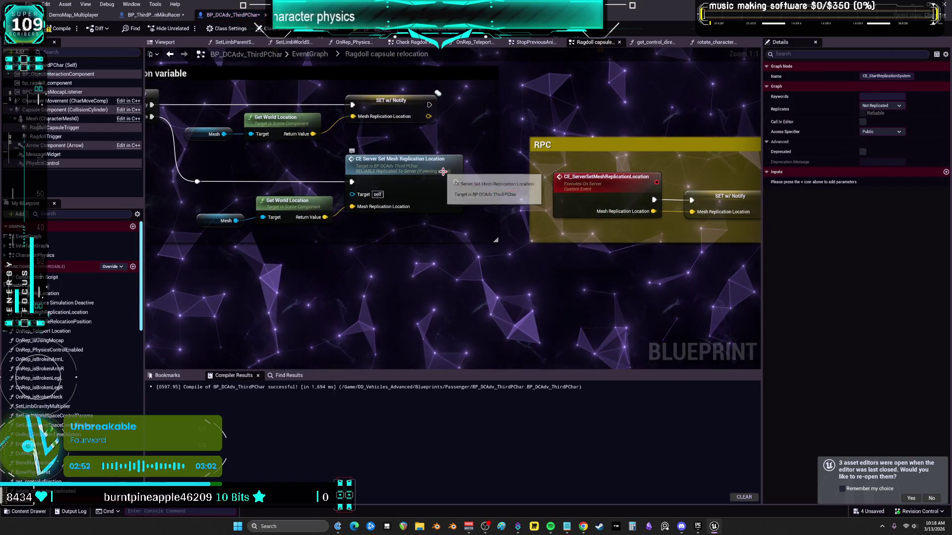
Inspect the CE_ServerSetMeshReplicationLocation server event, then open OnRep_MeshReplicationLocation.
{"action": "left_click", "coordinate": [606, 177]}
{"action": "left_click_drag", "start_coordinate": [733, 211], "coordinate": [575, 226]}
{"action": "scroll", "coordinate": [57, 280], "scroll_direction": "down", "scroll_amount": 2}
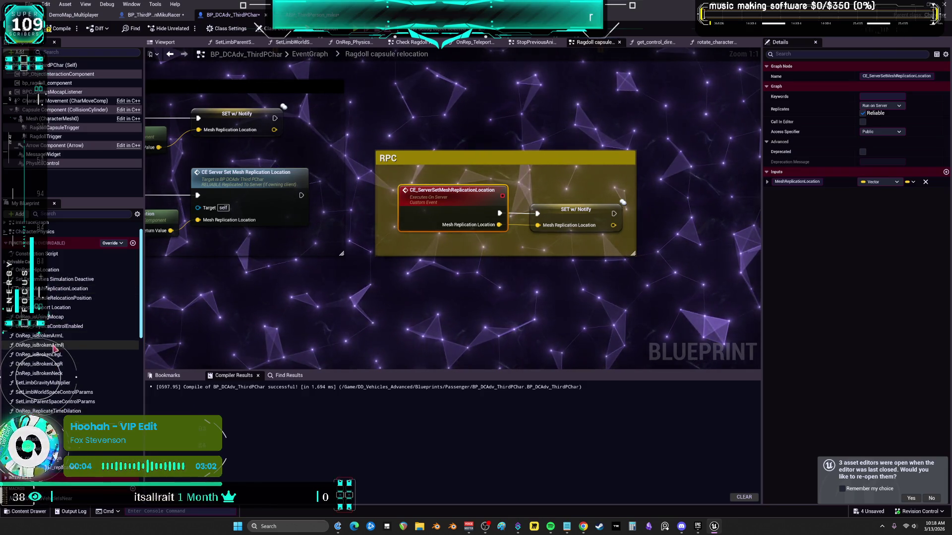
{"action": "double_click", "coordinate": [62, 288]}
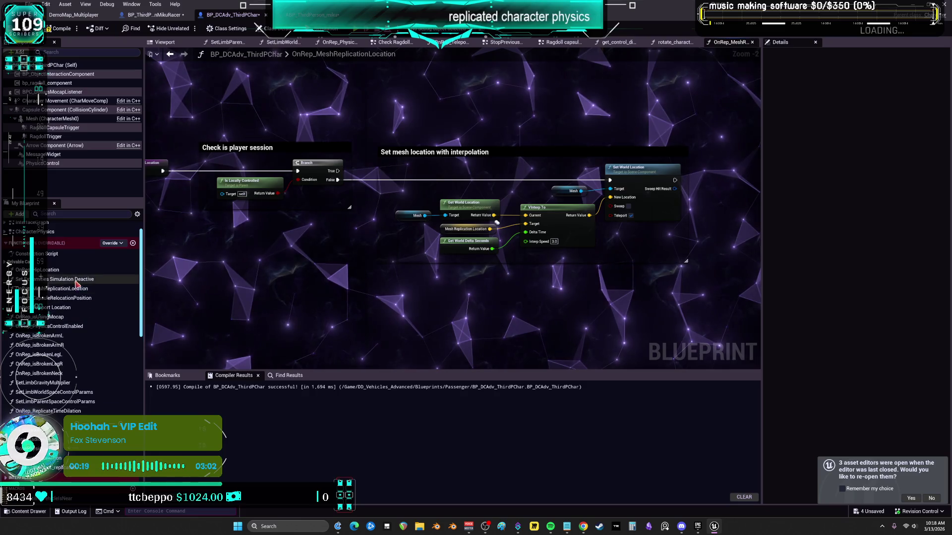
Browse Set Extremities Simulation Deactive, OnRep_HipLocation and the Construction Script.
{"action": "double_click", "coordinate": [75, 281]}
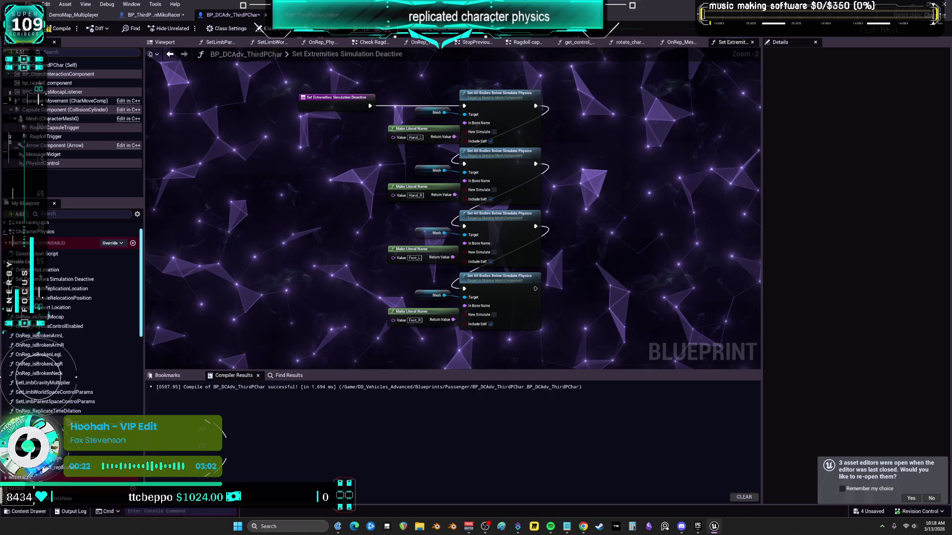
{"action": "double_click", "coordinate": [44, 429]}
{"action": "double_click", "coordinate": [44, 439]}
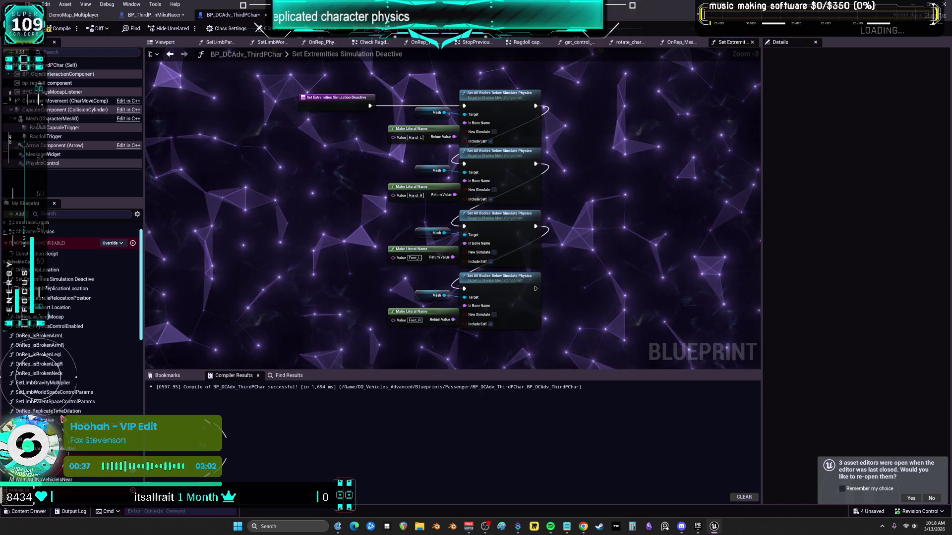
{"action": "double_click", "coordinate": [52, 269]}
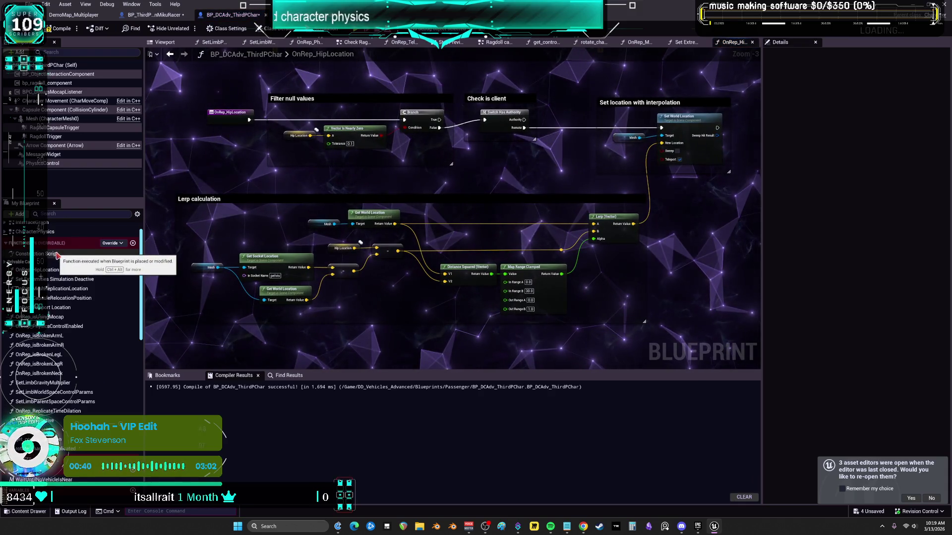
{"action": "double_click", "coordinate": [56, 254]}
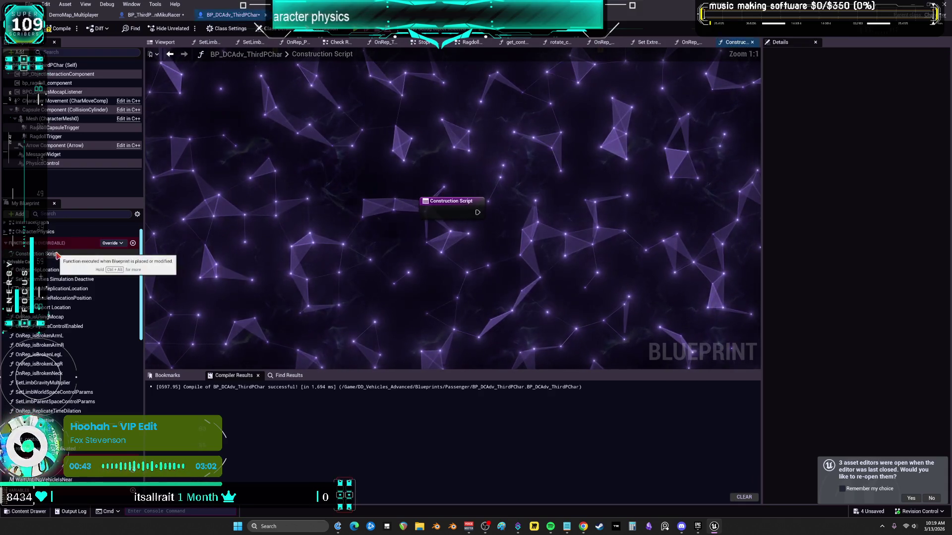
Review ENDRAGDOLL and BEGINRAGDOLL in CharacterPhysics, then bring up the Epic Games Launcher.
{"action": "double_click", "coordinate": [39, 233]}
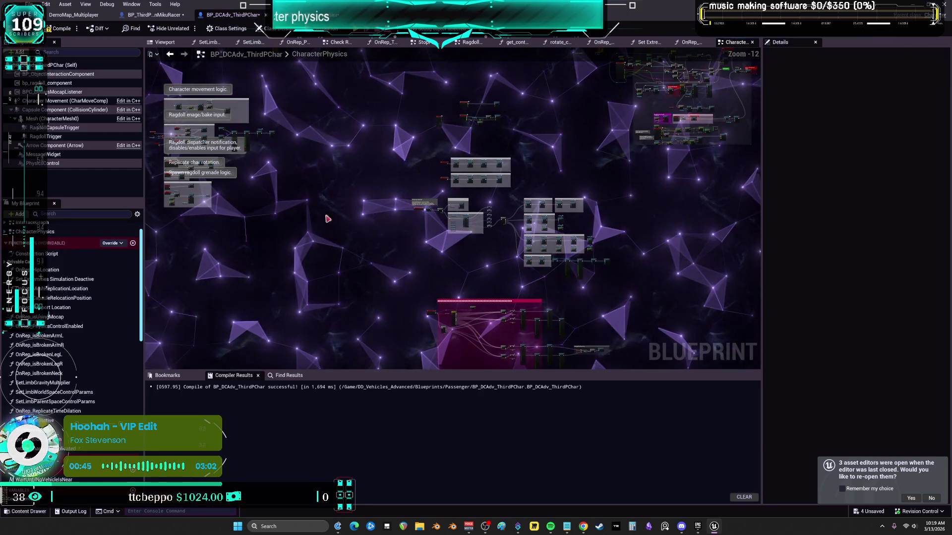
{"action": "scroll", "coordinate": [418, 229], "scroll_direction": "up", "scroll_amount": 4}
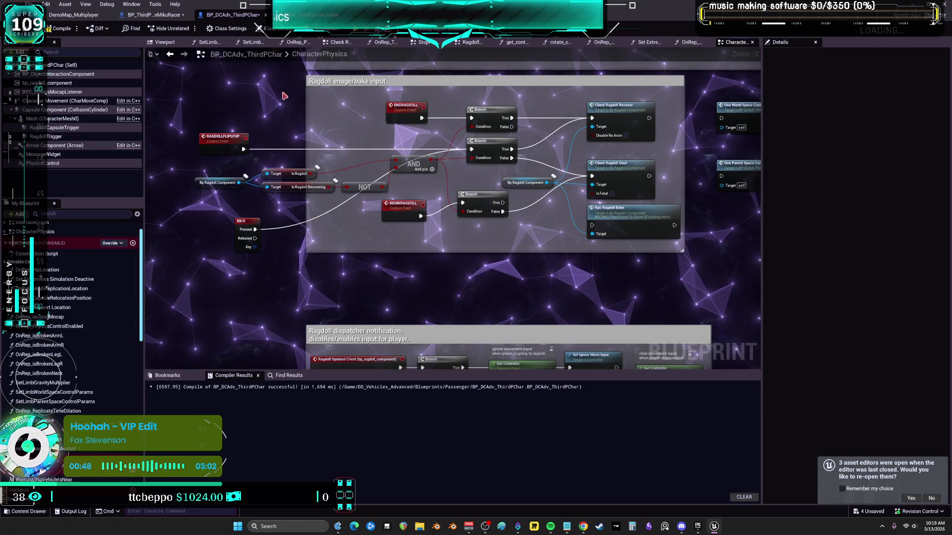
{"action": "left_click", "coordinate": [402, 144]}
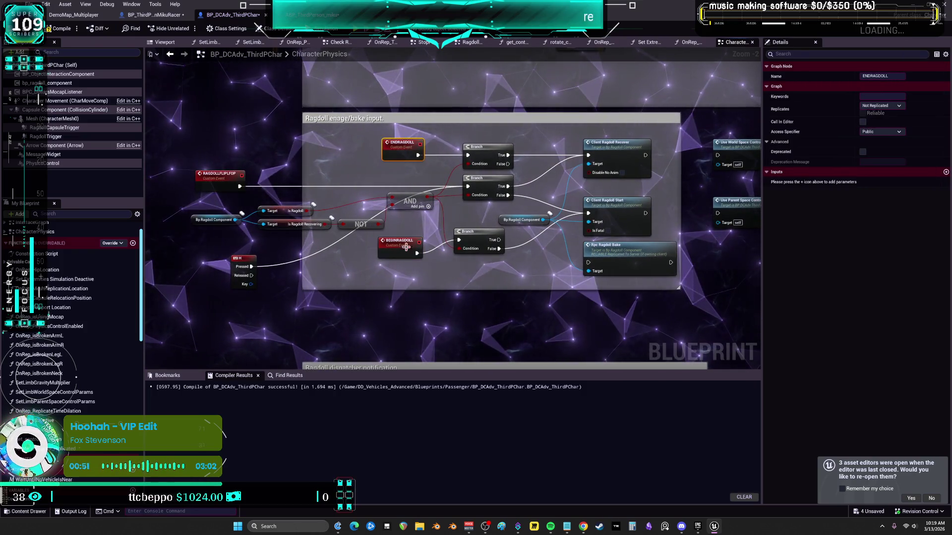
{"action": "left_click", "coordinate": [404, 243]}
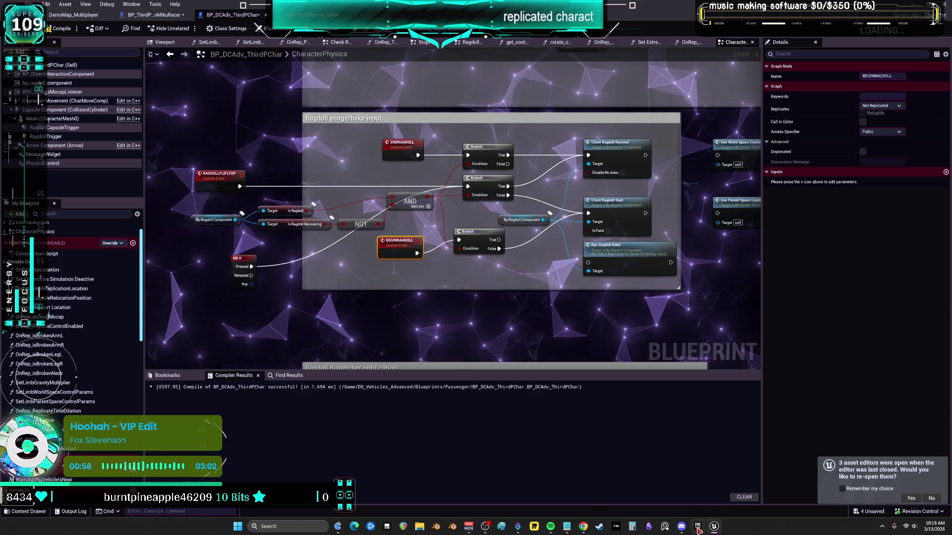
{"action": "left_click", "coordinate": [697, 527]}
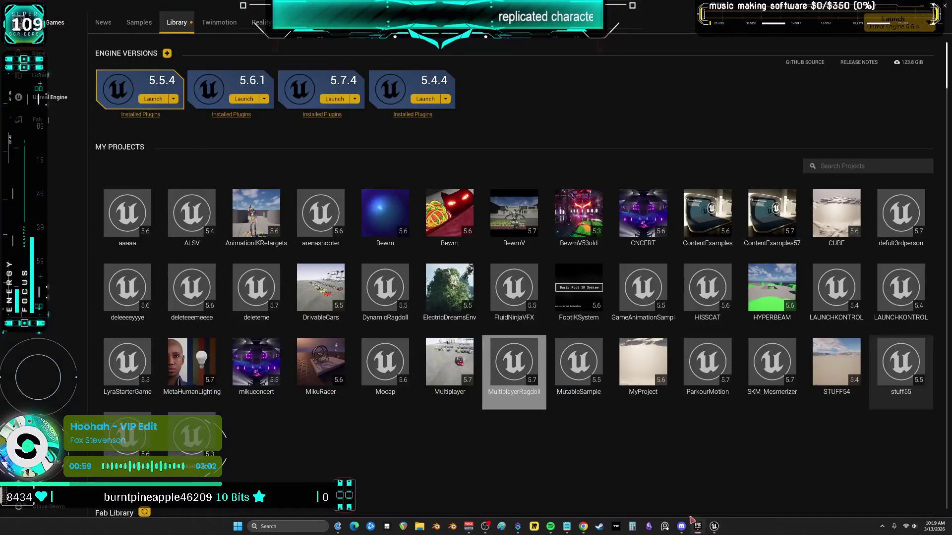
Launch the MultiplayerRagdoll project from My Projects in the Unreal Engine 5.7 editor.
{"action": "double_click", "coordinate": [515, 364]}
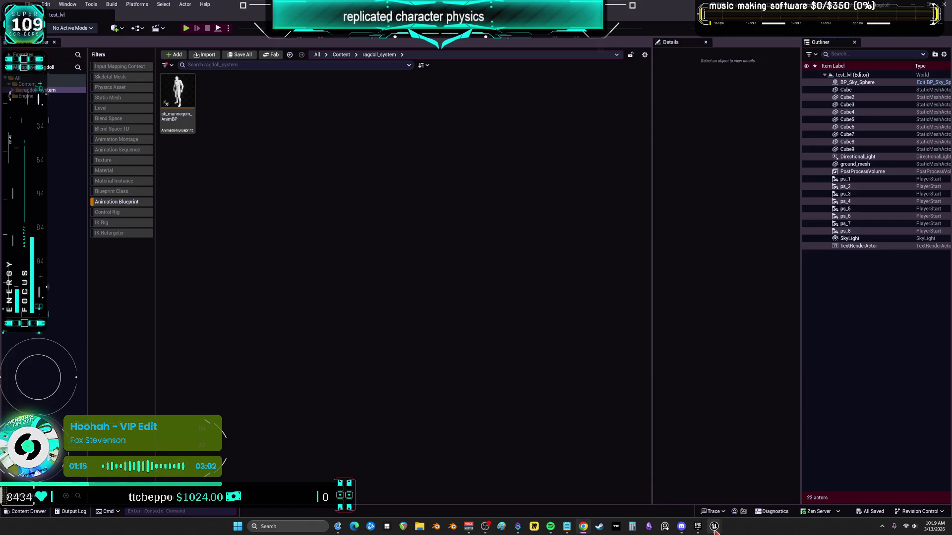
Clear the Animation Blueprint filter and open bp_ragdoll_character from ragdoll_system > character > data.
{"action": "left_click", "coordinate": [118, 204]}
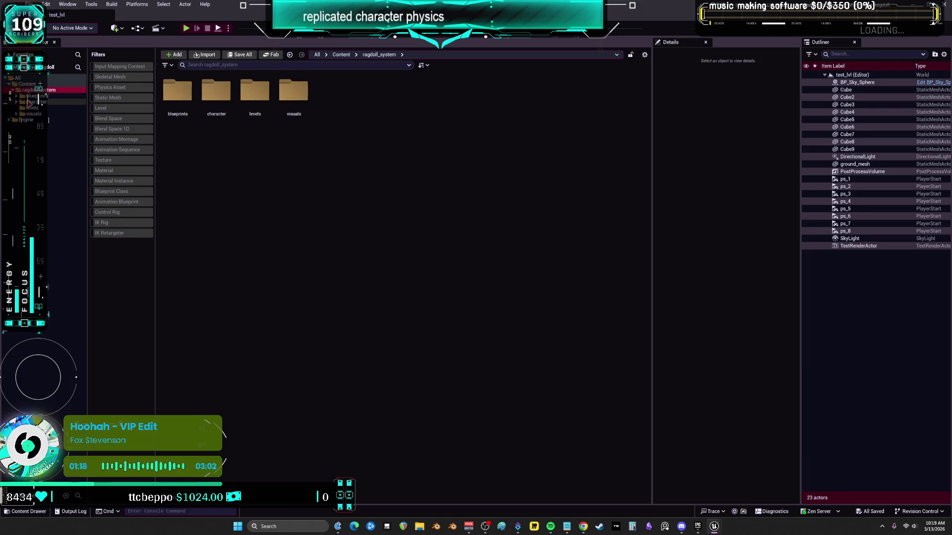
{"action": "left_click", "coordinate": [19, 102]}
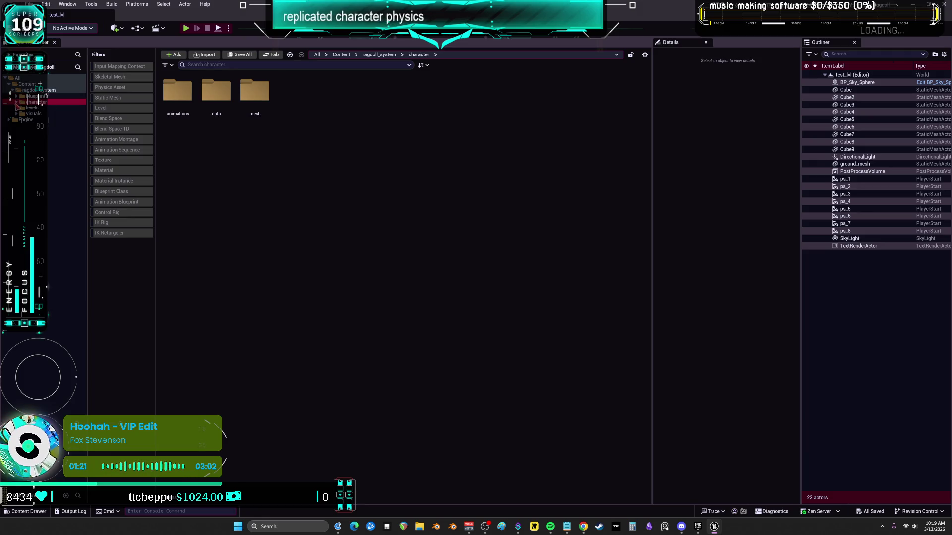
{"action": "left_click", "coordinate": [37, 113]}
{"action": "double_click", "coordinate": [184, 101]}
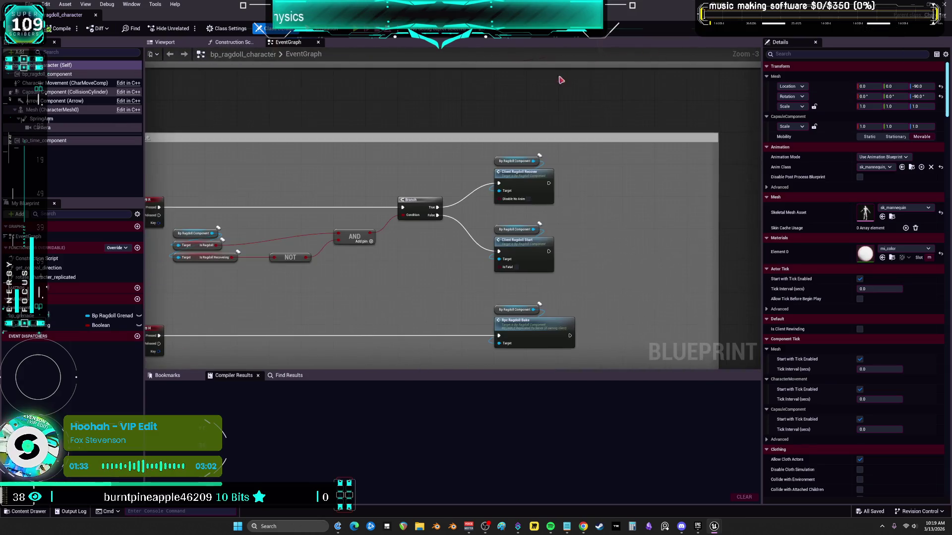
{"action": "mouse_move", "coordinate": [414, 285]}
{"action": "left_mouse_down"}
{"action": "mouse_move", "coordinate": [563, 251]}
{"action": "mouse_move", "coordinate": [544, 248]}
{"action": "left_mouse_up"}
{"action": "scroll", "coordinate": [591, 218], "scroll_direction": "up", "scroll_amount": 3}
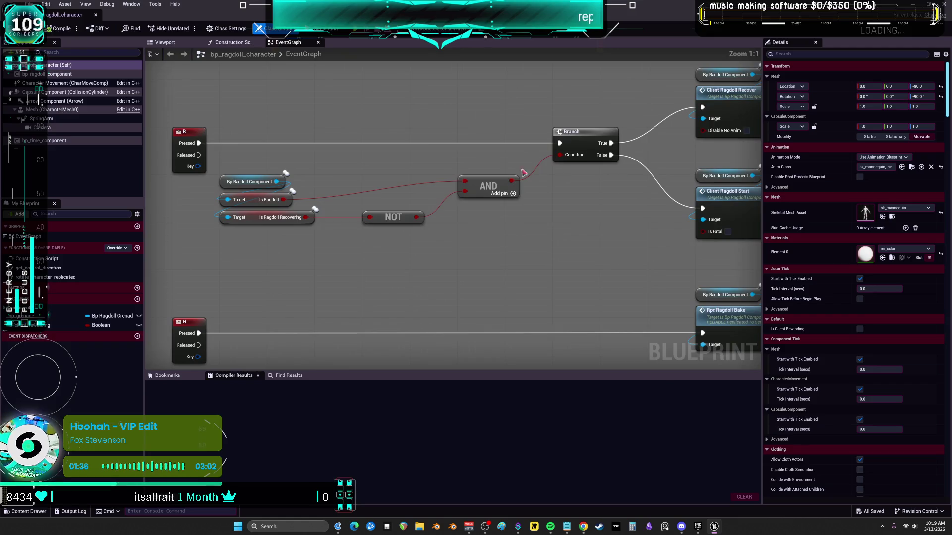
{"action": "left_click", "coordinate": [174, 141]}
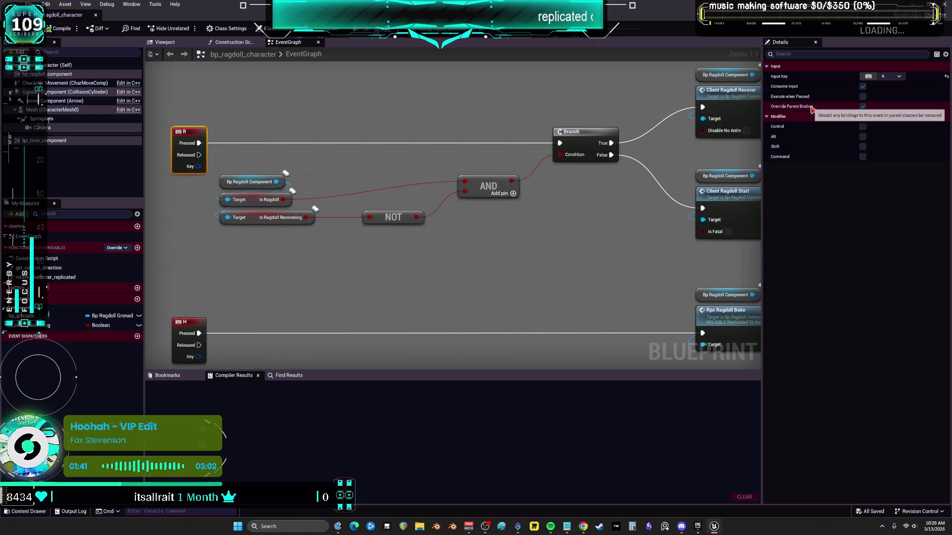
{"action": "left_click_drag", "start_coordinate": [227, 104], "coordinate": [258, 144]}
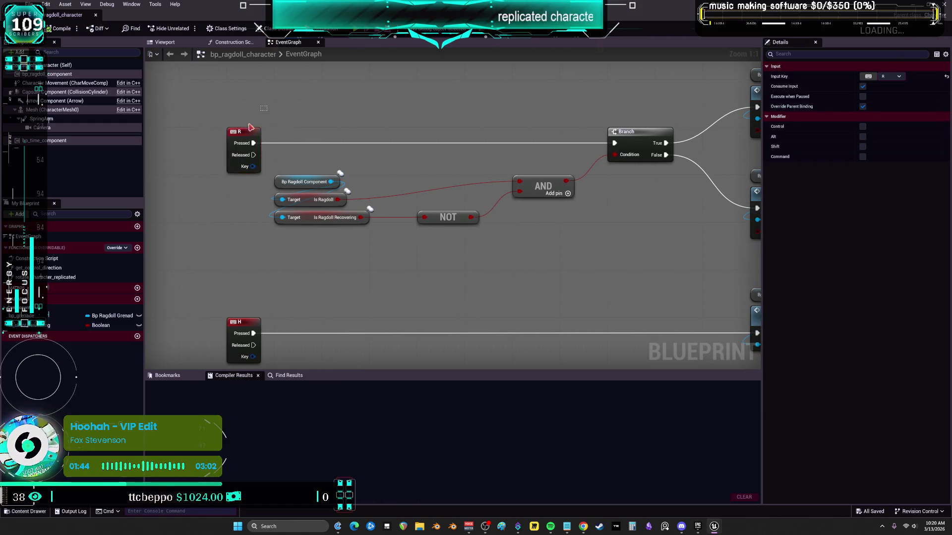
{"action": "left_click_drag", "start_coordinate": [213, 170], "coordinate": [20, 187]}
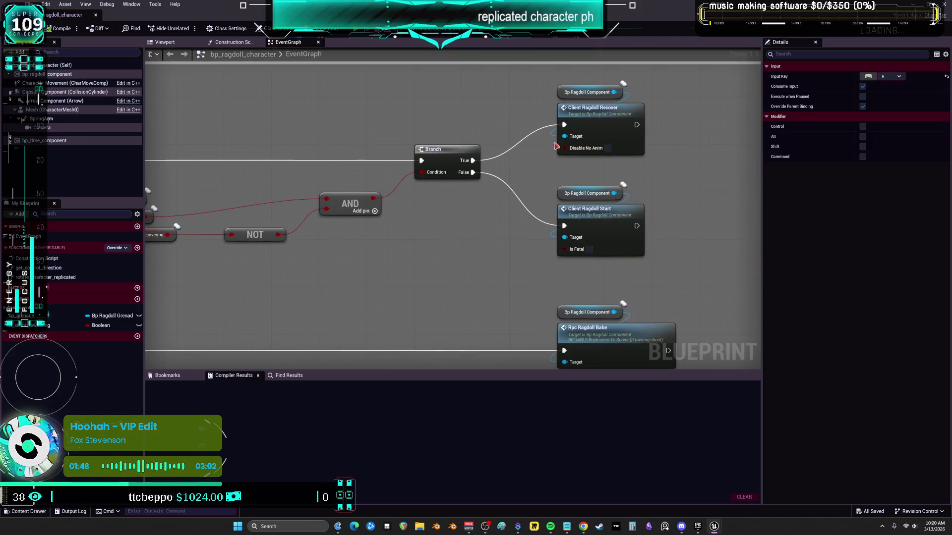
{"action": "left_click", "coordinate": [568, 93]}
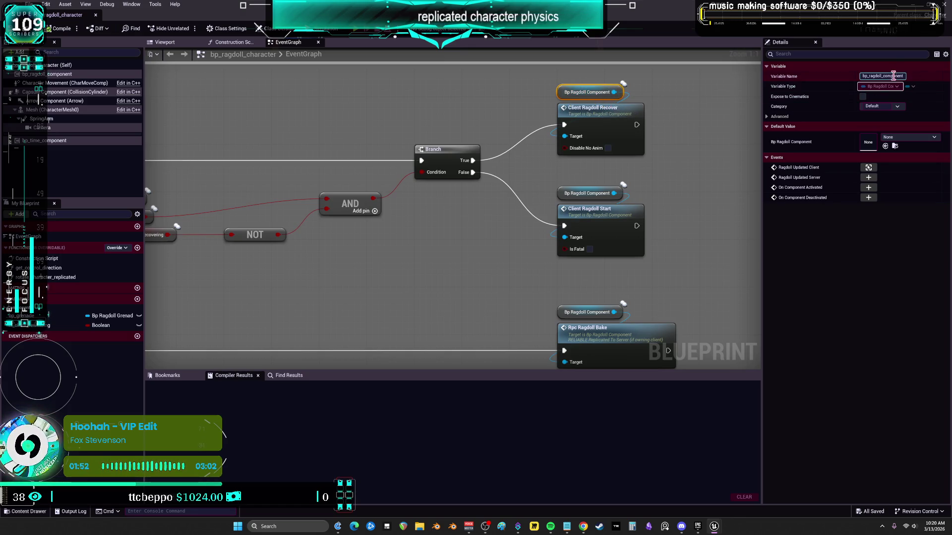
{"action": "left_click_drag", "start_coordinate": [48, 78], "coordinate": [439, 99]}
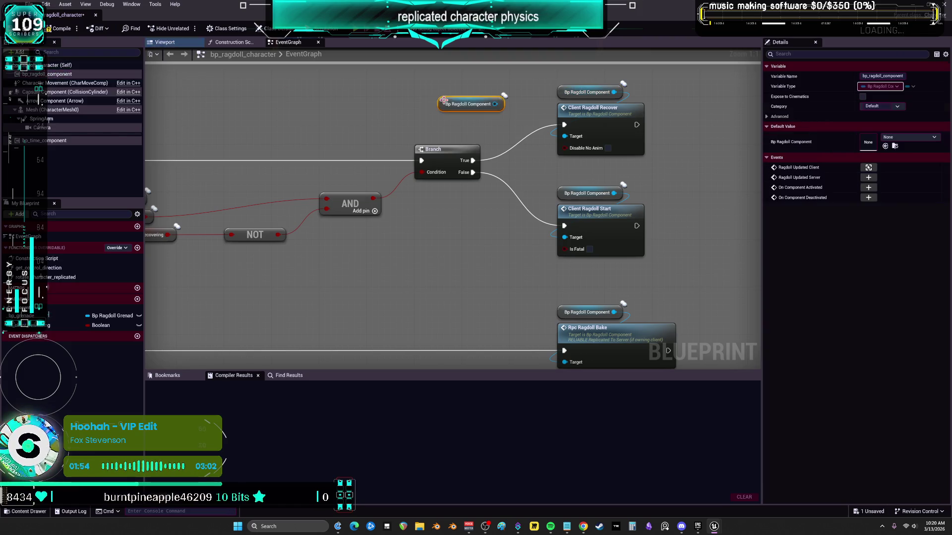
{"action": "key", "text": "Delete"}
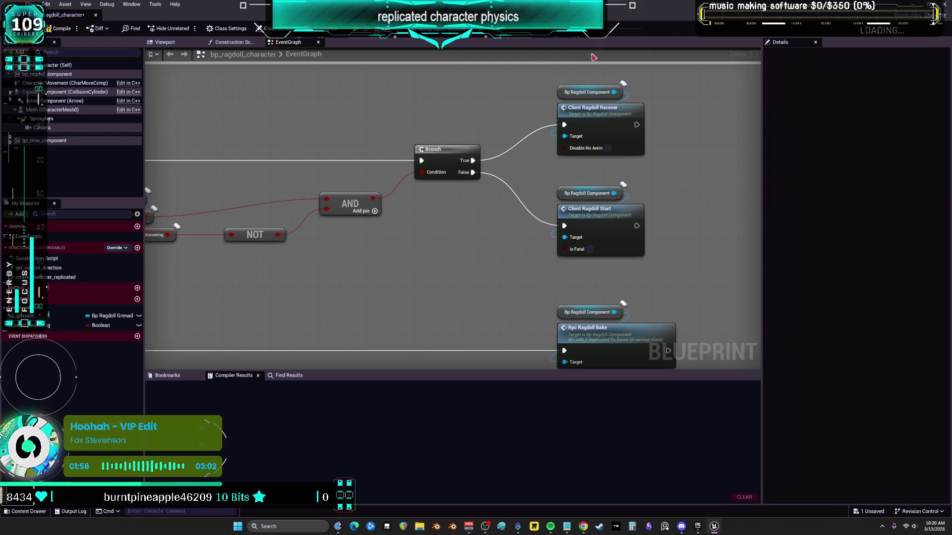
{"action": "left_click", "coordinate": [622, 122]}
{"action": "left_click", "coordinate": [603, 214]}
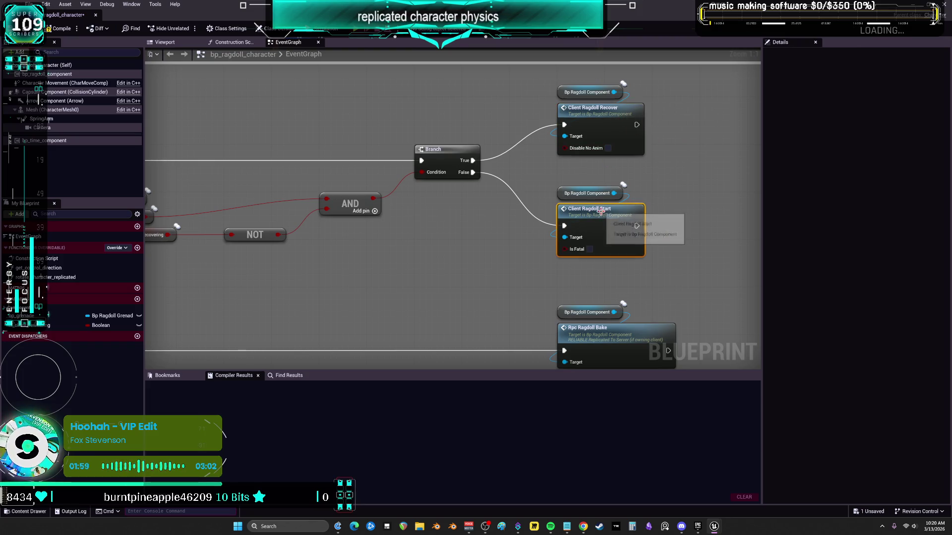
{"action": "left_click", "coordinate": [597, 116]}
{"action": "mouse_move", "coordinate": [408, 204]}
{"action": "left_mouse_down"}
{"action": "mouse_move", "coordinate": [589, 204]}
{"action": "mouse_move", "coordinate": [435, 203]}
{"action": "left_mouse_up"}
{"action": "scroll", "coordinate": [495, 238], "scroll_direction": "down", "scroll_amount": 5}
{"action": "scroll", "coordinate": [498, 229], "scroll_direction": "up", "scroll_amount": 3}
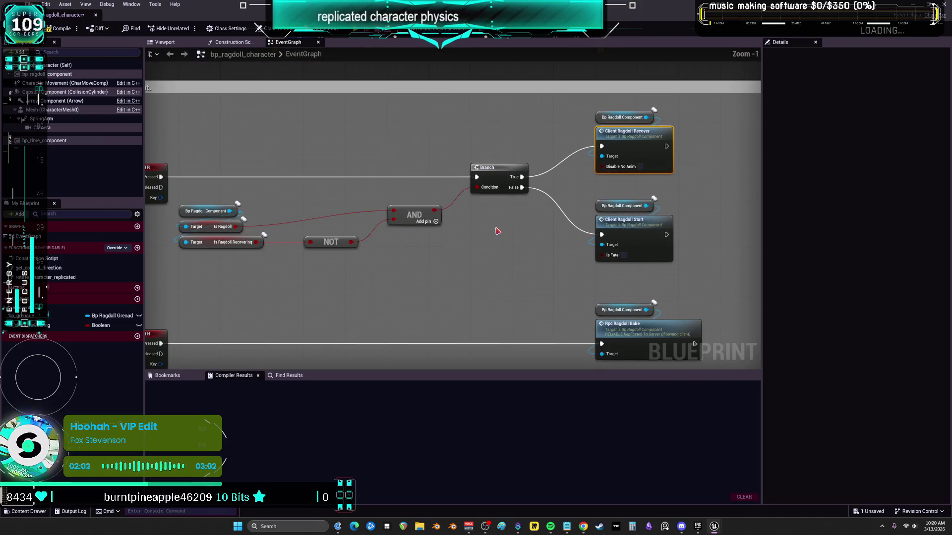
Tour the EventGraph's R/H input events and the ragdoll dispatcher and time-rewinding notification sections.
{"action": "mouse_move", "coordinate": [686, 161]}
{"action": "left_mouse_down"}
{"action": "mouse_move", "coordinate": [475, 141]}
{"action": "mouse_move", "coordinate": [612, 261]}
{"action": "mouse_move", "coordinate": [715, 254]}
{"action": "mouse_move", "coordinate": [736, 191]}
{"action": "mouse_move", "coordinate": [676, 204]}
{"action": "left_mouse_up"}
{"action": "mouse_move", "coordinate": [481, 280]}
{"action": "left_mouse_down"}
{"action": "mouse_move", "coordinate": [759, 280]}
{"action": "mouse_move", "coordinate": [759, 224]}
{"action": "left_mouse_up"}
{"action": "scroll", "coordinate": [759, 224], "scroll_direction": "down", "scroll_amount": 1}
{"action": "left_click_drag", "start_coordinate": [616, 236], "coordinate": [584, 66]}
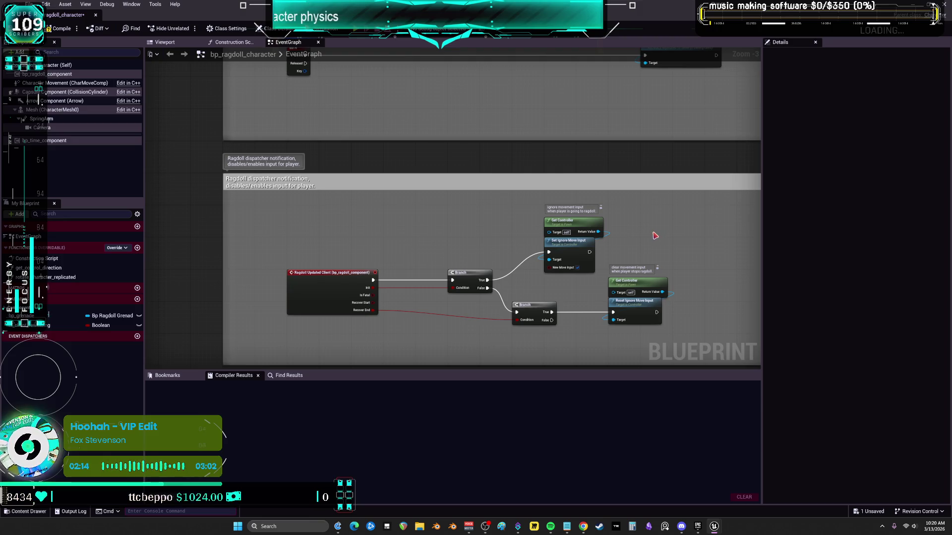
{"action": "mouse_move", "coordinate": [659, 236]}
{"action": "left_mouse_down"}
{"action": "mouse_move", "coordinate": [627, 130]}
{"action": "mouse_move", "coordinate": [629, 43]}
{"action": "left_mouse_up"}
{"action": "mouse_move", "coordinate": [543, 185]}
{"action": "left_mouse_down"}
{"action": "mouse_move", "coordinate": [539, 313]}
{"action": "mouse_move", "coordinate": [570, 114]}
{"action": "left_mouse_up"}
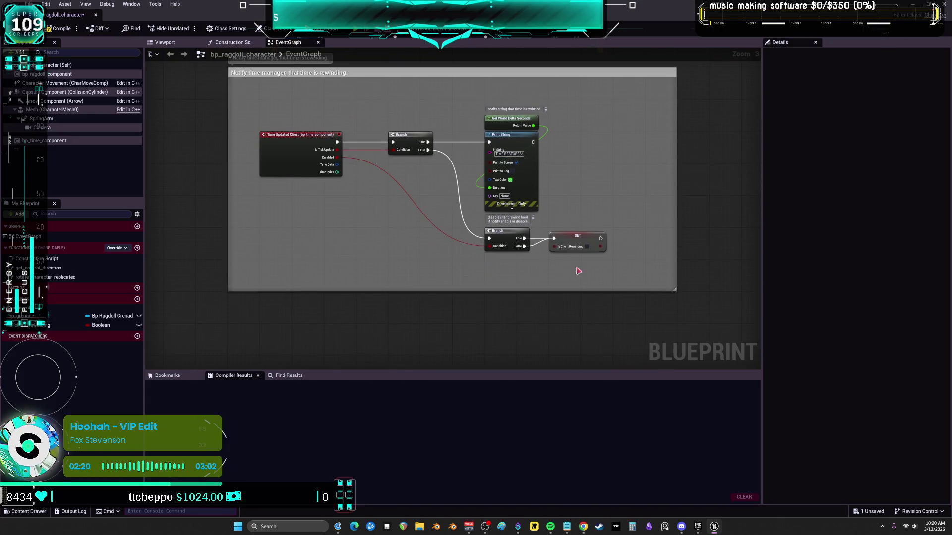
{"action": "scroll", "coordinate": [545, 320], "scroll_direction": "down", "scroll_amount": 4}
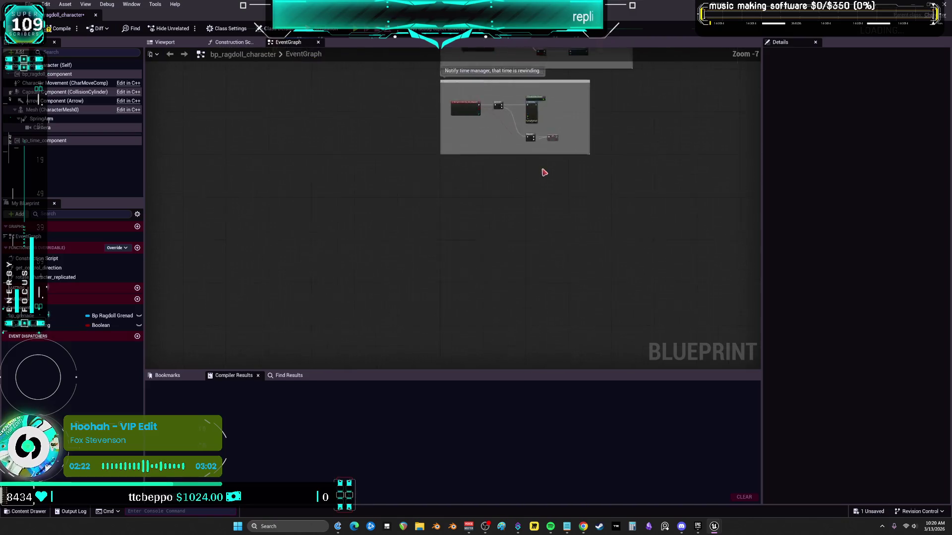
{"action": "scroll", "coordinate": [567, 178], "scroll_direction": "up", "scroll_amount": 6}
{"action": "scroll", "coordinate": [665, 231], "scroll_direction": "down", "scroll_amount": 5}
{"action": "left_click_drag", "start_coordinate": [664, 231], "coordinate": [279, 282]}
{"action": "scroll", "coordinate": [525, 218], "scroll_direction": "up", "scroll_amount": 5}
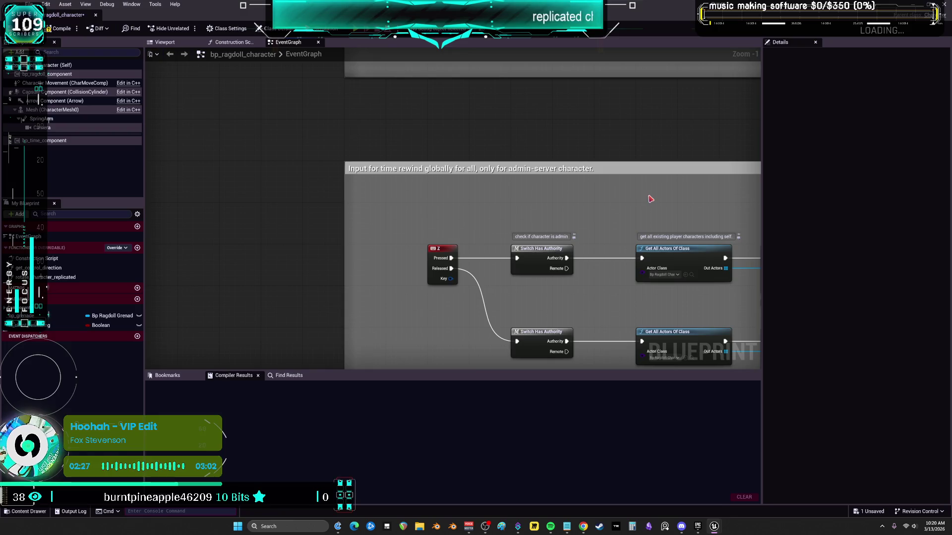
Review the grenade time-rewind, grenade spawn, rotation and camera sections, then expand the EventGraph event list.
{"action": "left_click_drag", "start_coordinate": [643, 195], "coordinate": [493, 143]}
{"action": "scroll", "coordinate": [435, 108], "scroll_direction": "down", "scroll_amount": 1}
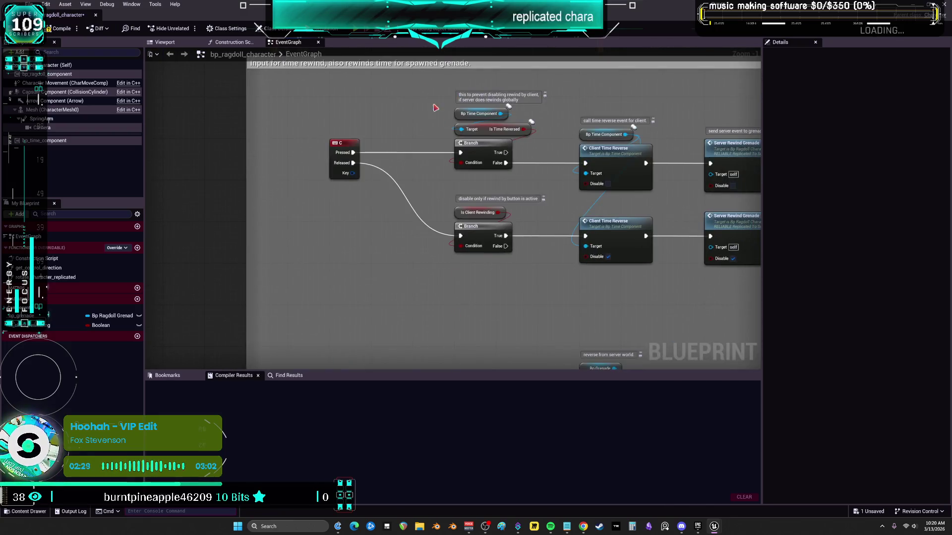
{"action": "scroll", "coordinate": [435, 108], "scroll_direction": "down", "scroll_amount": 1}
{"action": "mouse_move", "coordinate": [429, 138]}
{"action": "left_mouse_down"}
{"action": "mouse_move", "coordinate": [471, 99]}
{"action": "mouse_move", "coordinate": [468, 213]}
{"action": "left_mouse_up"}
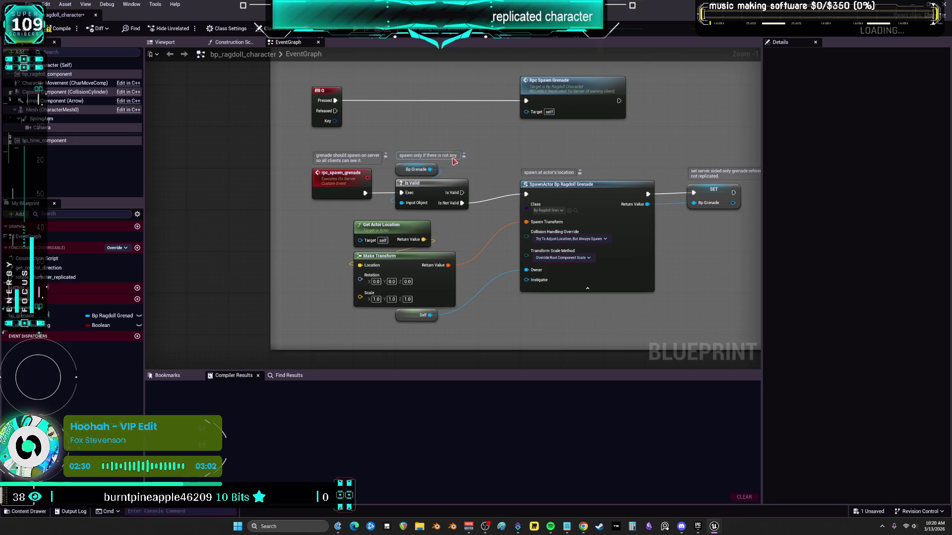
{"action": "left_click_drag", "start_coordinate": [453, 158], "coordinate": [446, 228]}
{"action": "scroll", "coordinate": [488, 115], "scroll_direction": "down", "scroll_amount": 1}
{"action": "mouse_move", "coordinate": [497, 134]}
{"action": "left_mouse_down"}
{"action": "mouse_move", "coordinate": [446, 297]}
{"action": "mouse_move", "coordinate": [322, 159]}
{"action": "left_mouse_up"}
{"action": "scroll", "coordinate": [321, 239], "scroll_direction": "down", "scroll_amount": 2}
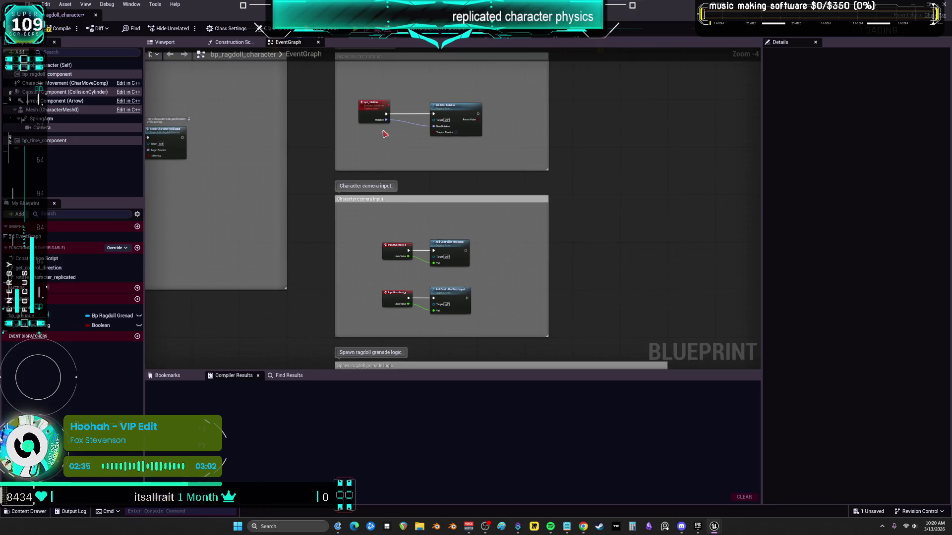
{"action": "scroll", "coordinate": [382, 131], "scroll_direction": "up", "scroll_amount": 4}
{"action": "key", "text": "Home"}
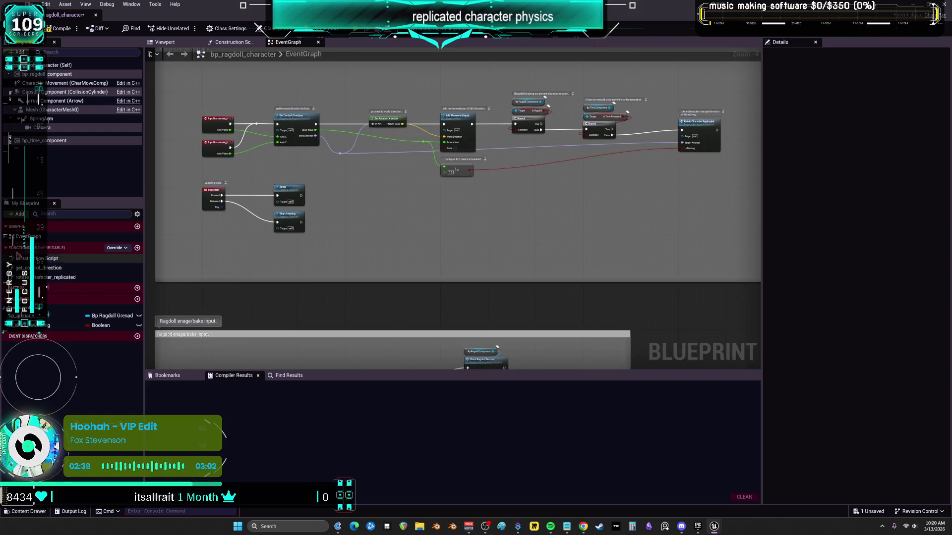
{"action": "left_click", "coordinate": [5, 236]}
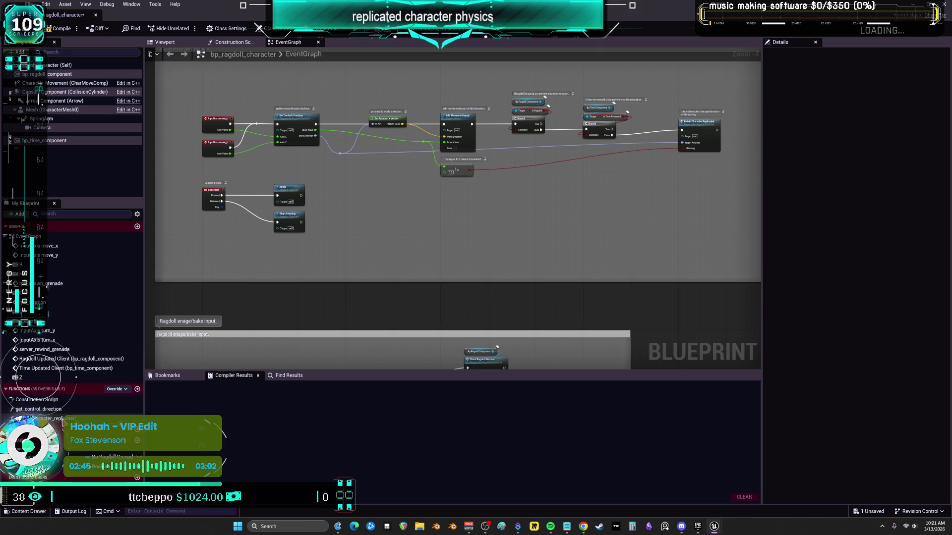
Open bp_ragdoll_component, inspect its ragdoll_updated_client/server dispatchers, and open OnRep_character_reference.
{"action": "right_click", "coordinate": [53, 75]}
{"action": "mouse_move", "coordinate": [128, 101]}
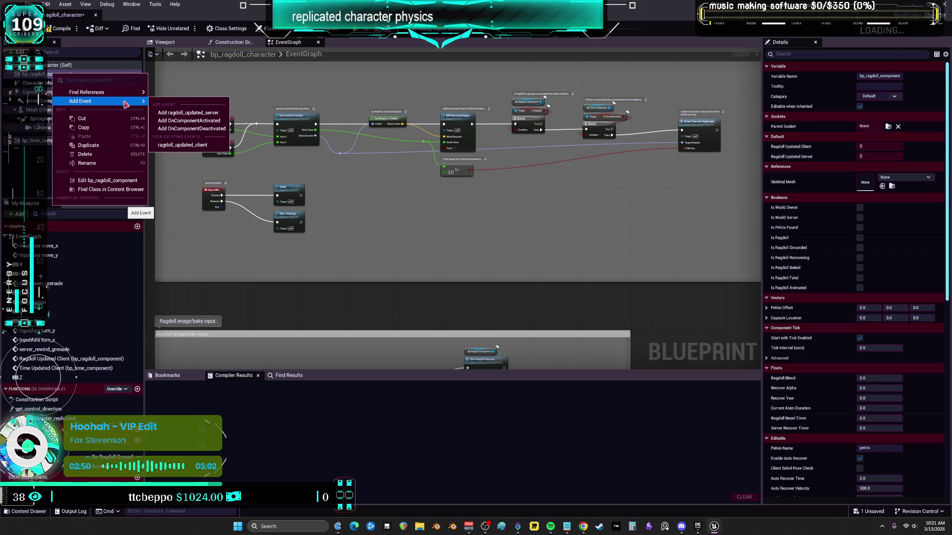
{"action": "left_click", "coordinate": [109, 181]}
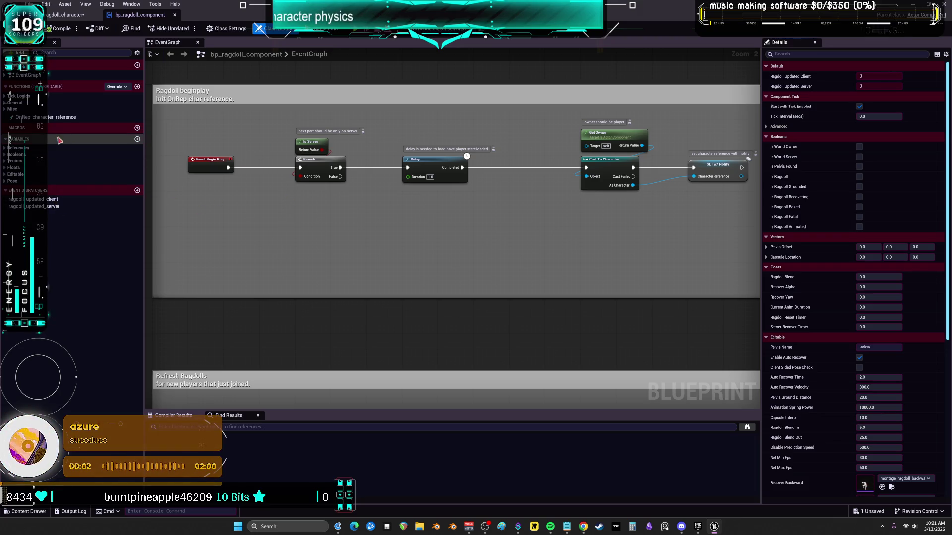
{"action": "double_click", "coordinate": [55, 200]}
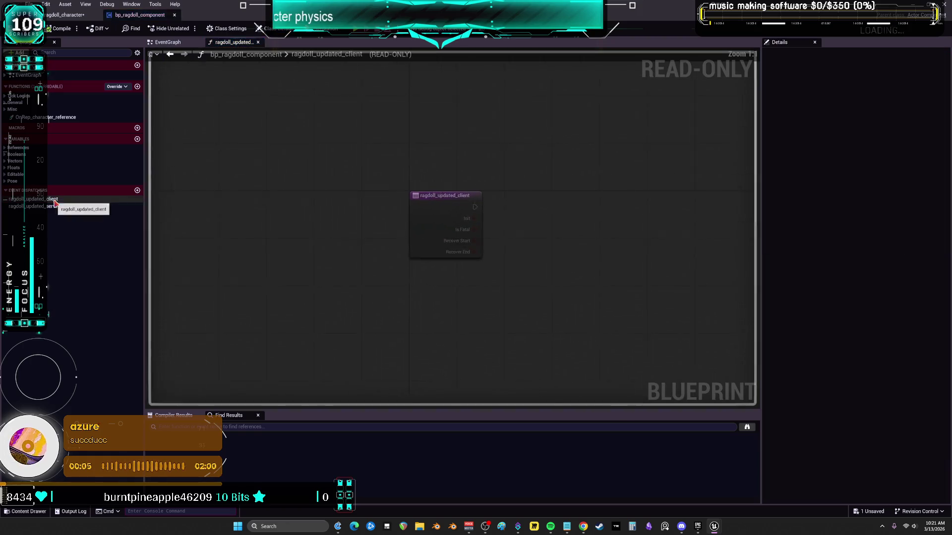
{"action": "double_click", "coordinate": [59, 206]}
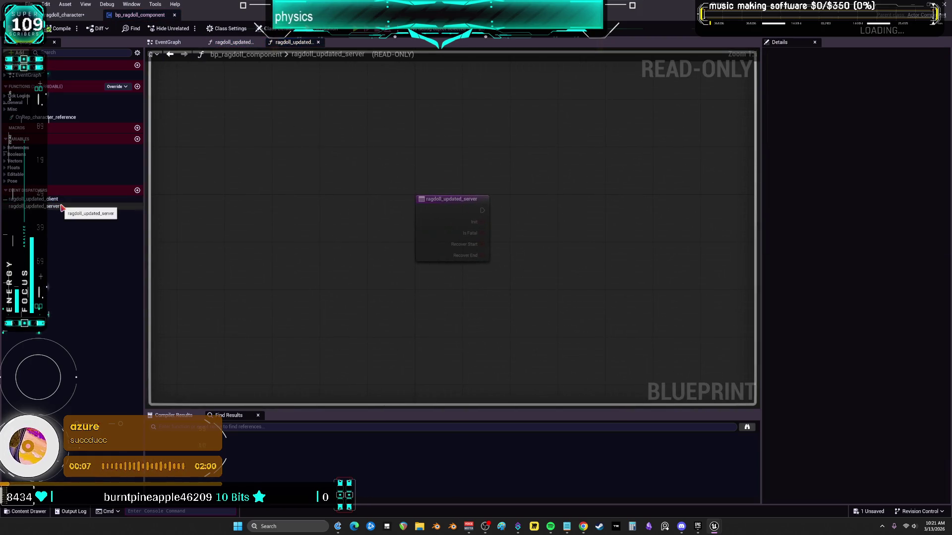
{"action": "double_click", "coordinate": [45, 117]}
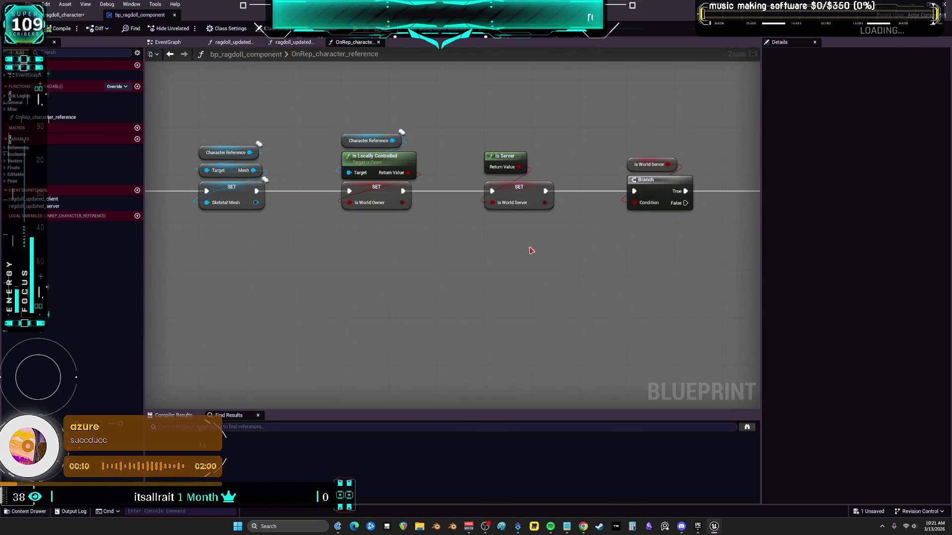
Pan the OnRep_character_reference graph across its Is Server branch, Sequence, server calls and Net Min Fps setter.
{"action": "mouse_move", "coordinate": [661, 236]}
{"action": "left_mouse_down"}
{"action": "mouse_move", "coordinate": [404, 252]}
{"action": "mouse_move", "coordinate": [412, 172]}
{"action": "left_mouse_up"}
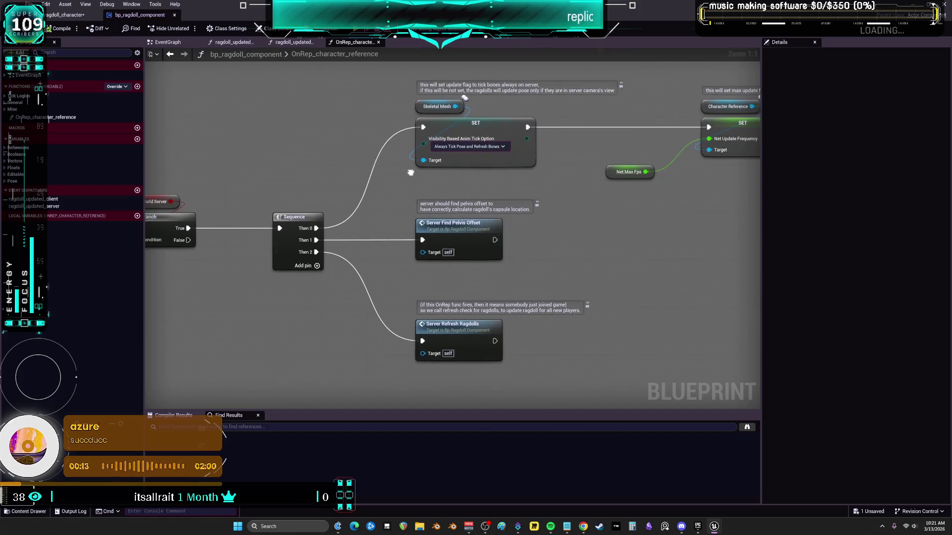
{"action": "left_click_drag", "start_coordinate": [625, 201], "coordinate": [527, 215]}
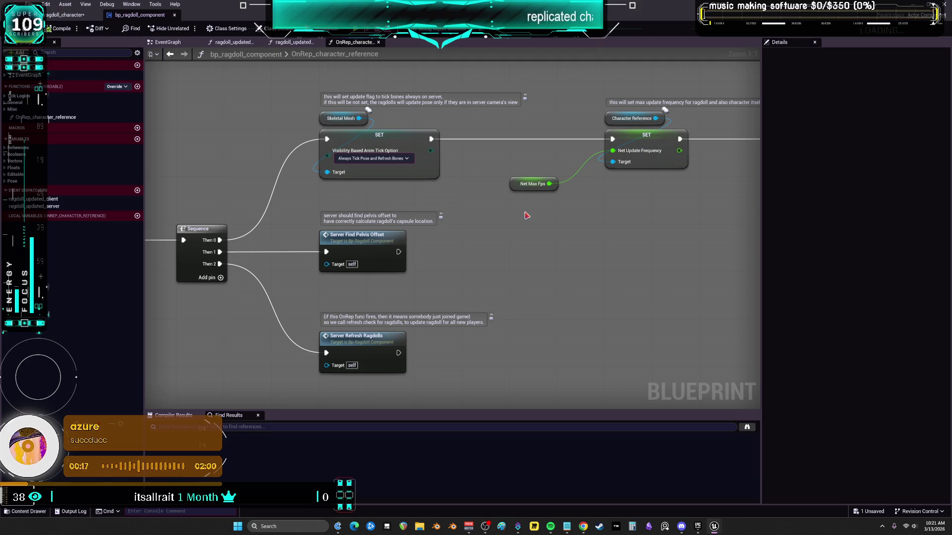
{"action": "left_click_drag", "start_coordinate": [538, 221], "coordinate": [290, 294]}
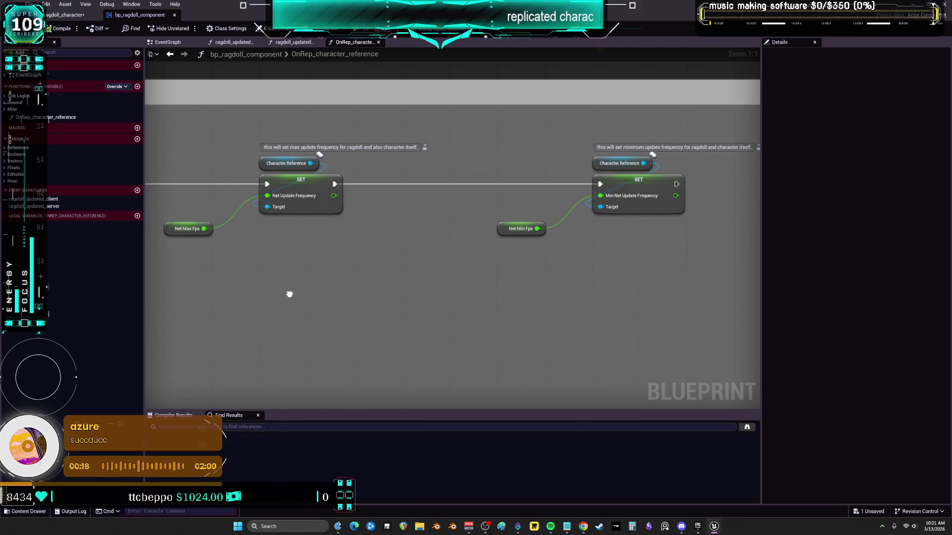
{"action": "mouse_move", "coordinate": [344, 273]}
{"action": "left_mouse_down"}
{"action": "mouse_move", "coordinate": [191, 282]}
{"action": "mouse_move", "coordinate": [308, 291]}
{"action": "mouse_move", "coordinate": [520, 270]}
{"action": "left_mouse_up"}
{"action": "left_click", "coordinate": [75, 15]}
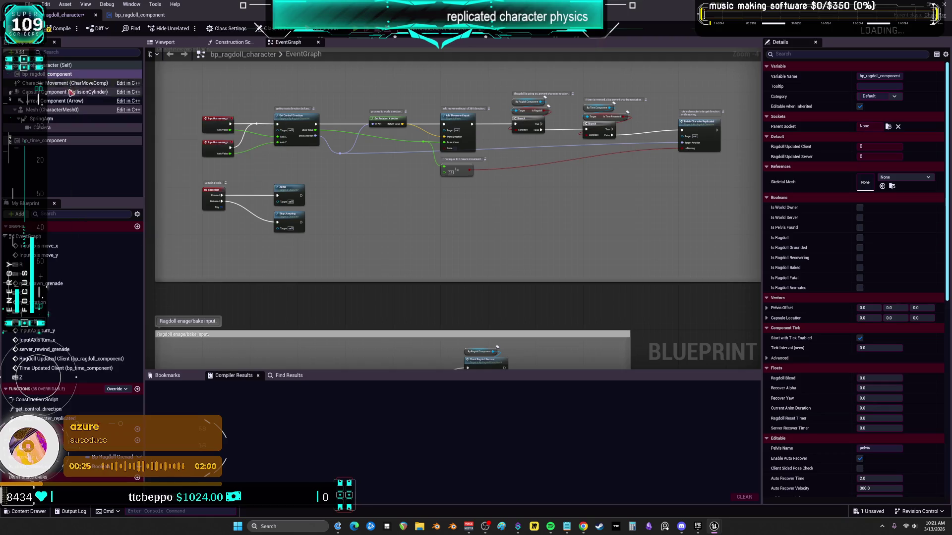
{"action": "left_click", "coordinate": [141, 17]}
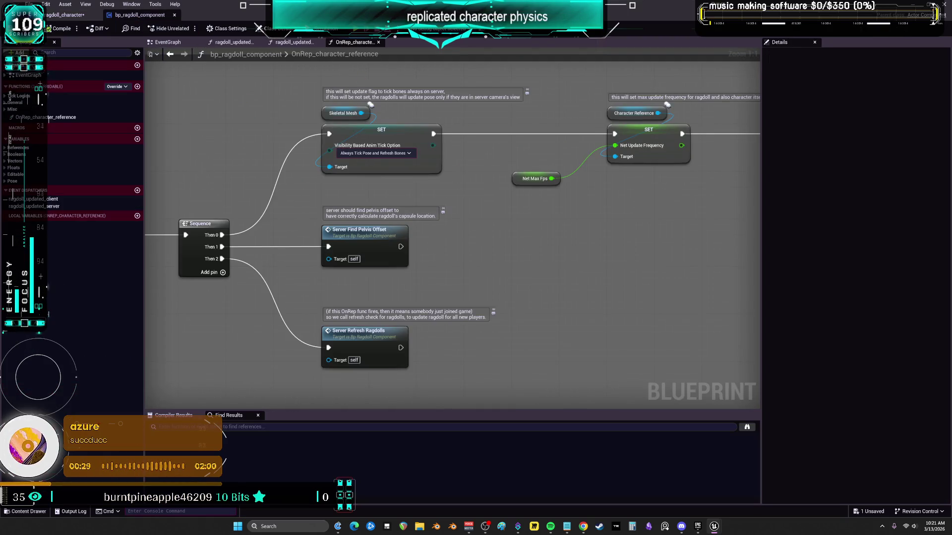
{"action": "left_click_drag", "start_coordinate": [357, 233], "coordinate": [652, 253]}
In the component's EventGraph, select the Call Ragdoll Updated Client node and open Find in Blueprints.
{"action": "left_click", "coordinate": [163, 42]}
{"action": "scroll", "coordinate": [418, 194], "scroll_direction": "up", "scroll_amount": 6}
{"action": "left_click_drag", "start_coordinate": [405, 164], "coordinate": [399, 210]}
{"action": "mouse_move", "coordinate": [678, 375]}
{"action": "left_mouse_down"}
{"action": "mouse_move", "coordinate": [436, 256]}
{"action": "mouse_move", "coordinate": [214, 82]}
{"action": "left_mouse_up"}
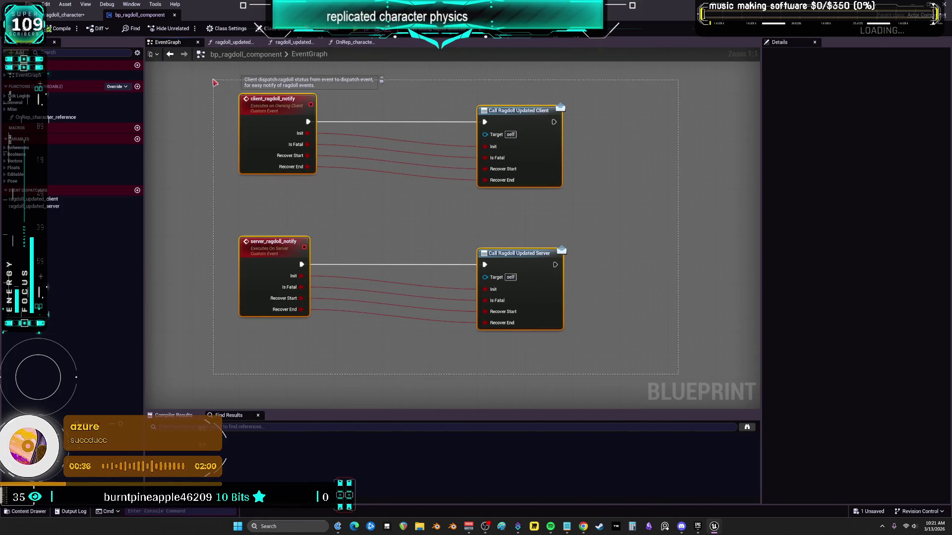
{"action": "left_click_drag", "start_coordinate": [275, 67], "coordinate": [376, 80]}
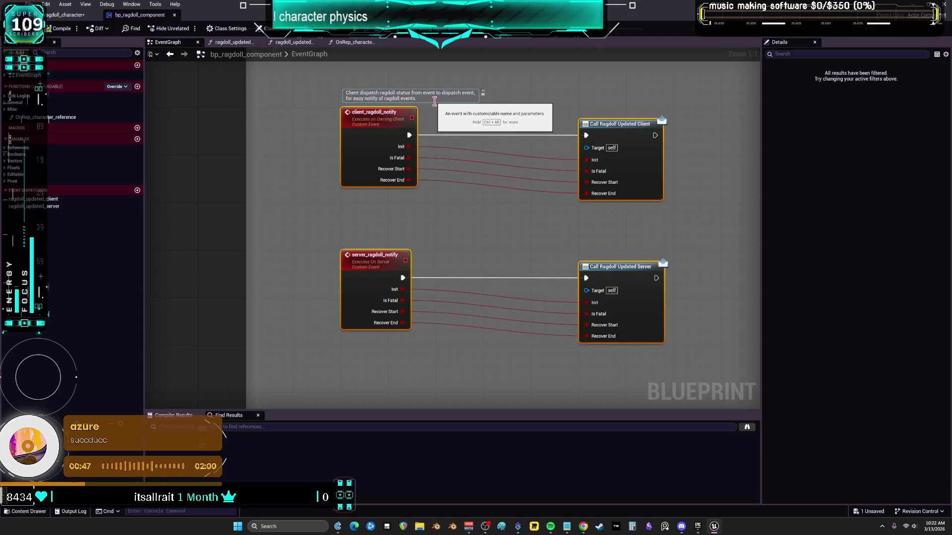
{"action": "left_click_drag", "start_coordinate": [723, 179], "coordinate": [668, 205]}
{"action": "left_click_drag", "start_coordinate": [675, 126], "coordinate": [446, 245]}
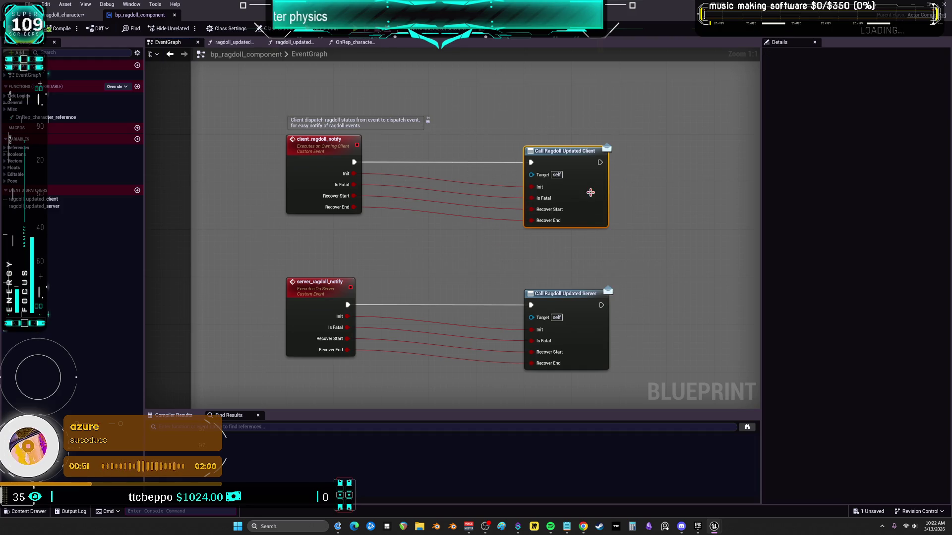
{"action": "key", "text": "ctrl+shift+f"}
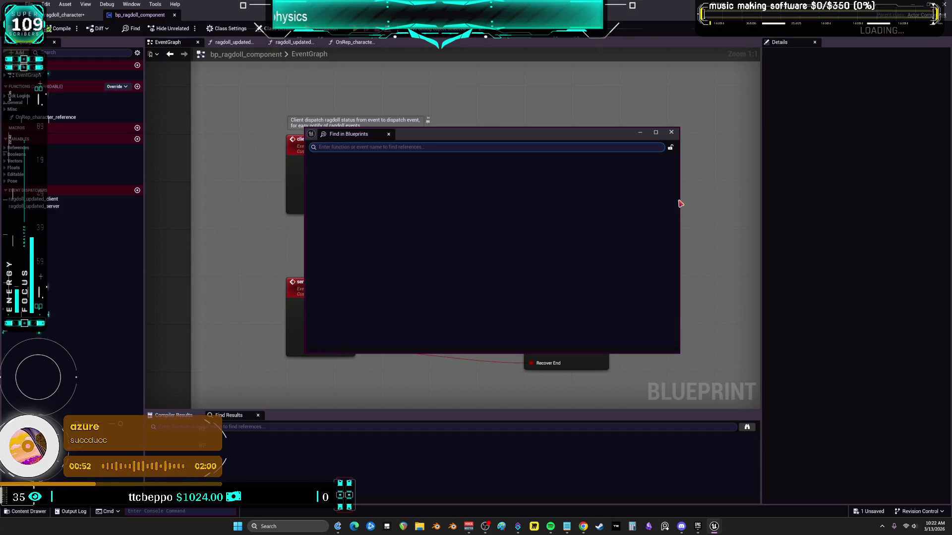
Search all Blueprints for 'updated' and jump to the character's Ragdoll Updated Client event.
{"action": "type", "text": "updated"}
{"action": "key", "text": "Return"}
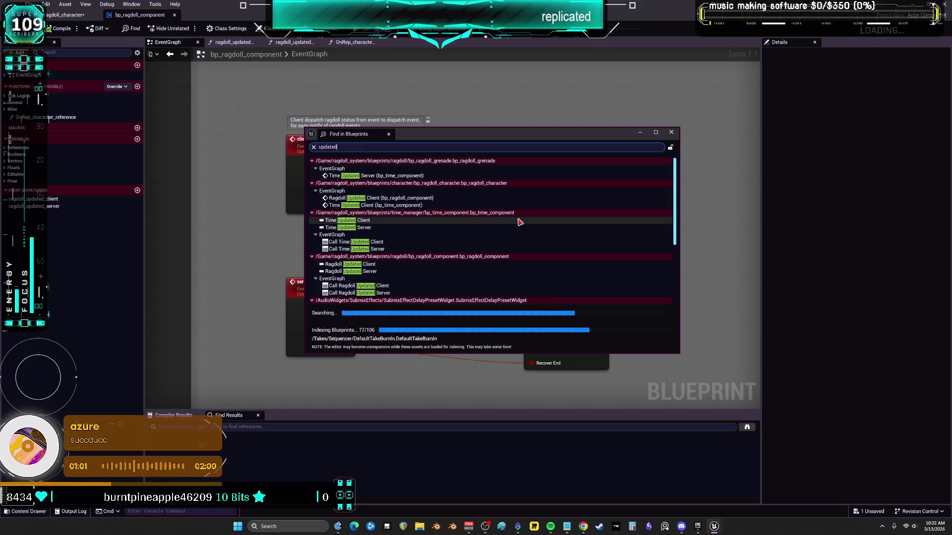
{"action": "scroll", "coordinate": [519, 222], "scroll_direction": "down", "scroll_amount": 3}
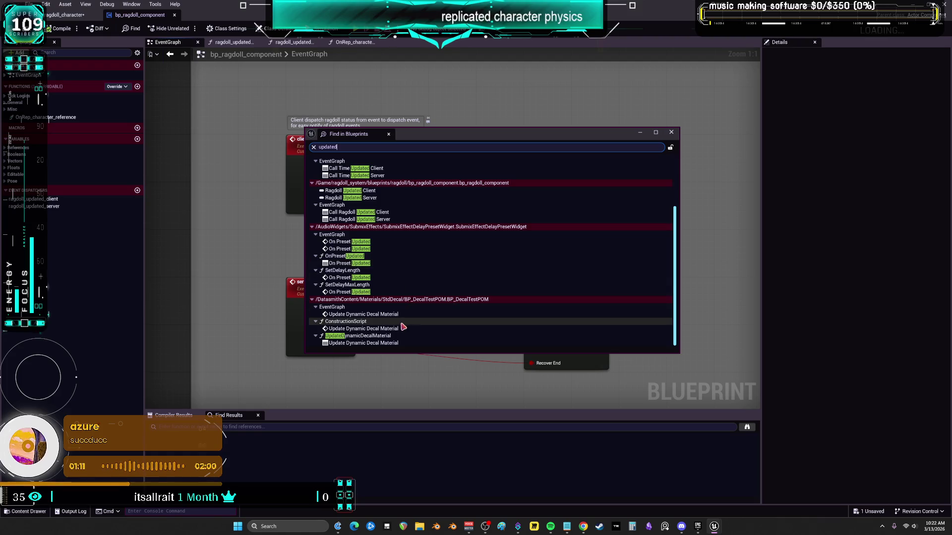
{"action": "scroll", "coordinate": [398, 326], "scroll_direction": "up", "scroll_amount": 1}
{"action": "scroll", "coordinate": [394, 314], "scroll_direction": "up", "scroll_amount": 1}
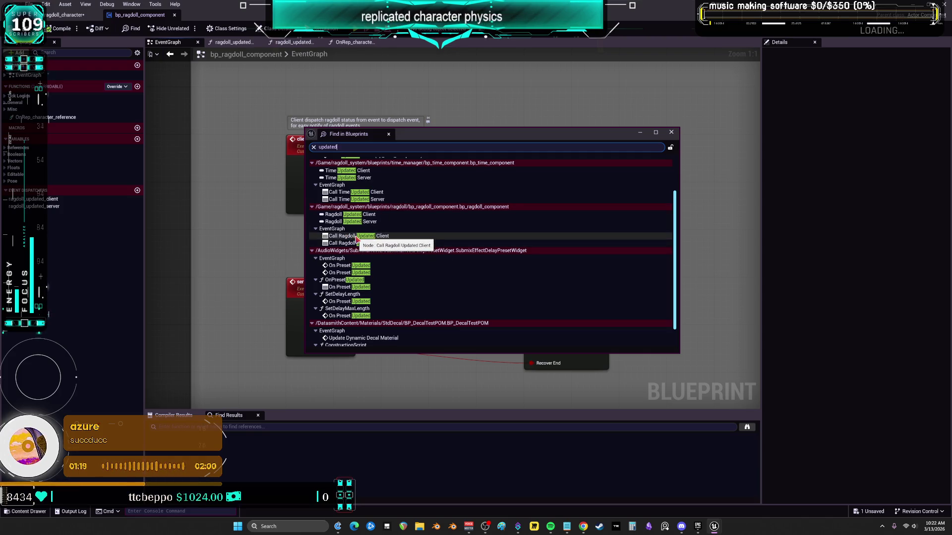
{"action": "scroll", "coordinate": [356, 239], "scroll_direction": "up", "scroll_amount": 2}
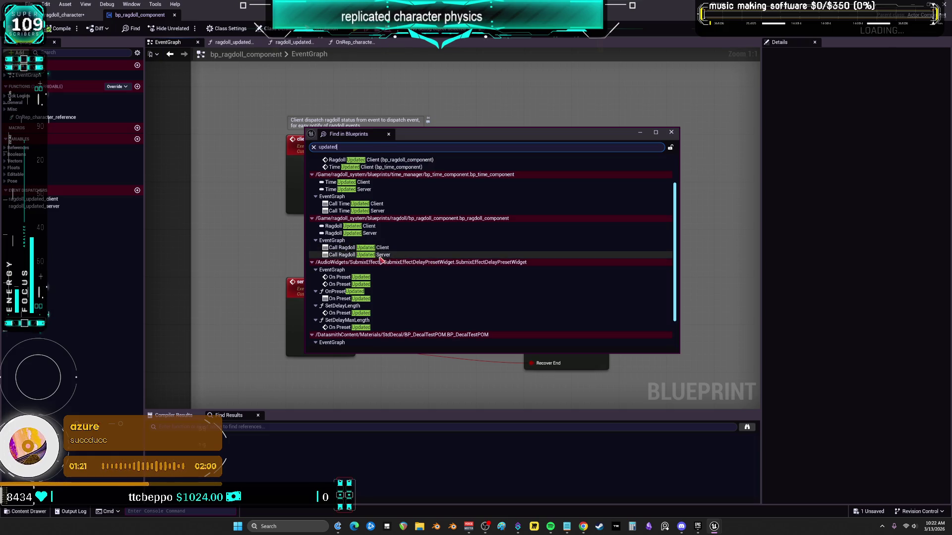
{"action": "scroll", "coordinate": [381, 261], "scroll_direction": "up", "scroll_amount": 2}
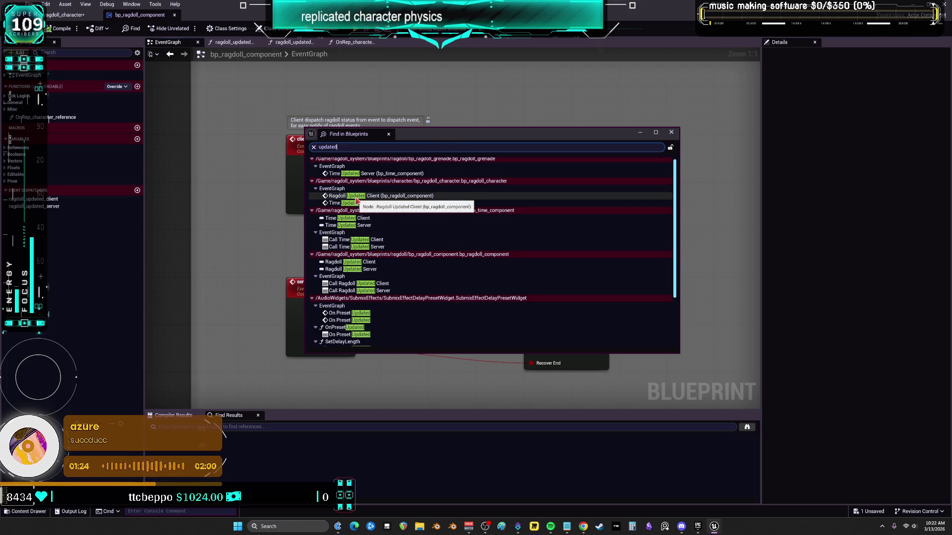
{"action": "double_click", "coordinate": [357, 197]}
Pan over bp_ragdoll_character's ragdoll and time-rewind handlers and R/H inputs, then return to bp_ragdoll_component.
{"action": "left_click_drag", "start_coordinate": [496, 183], "coordinate": [358, 200]}
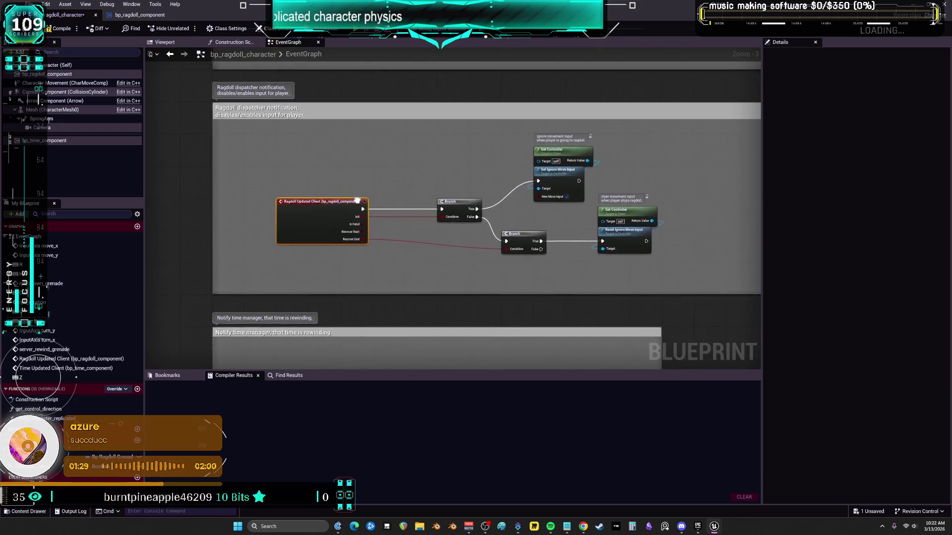
{"action": "left_click", "coordinate": [157, 17]}
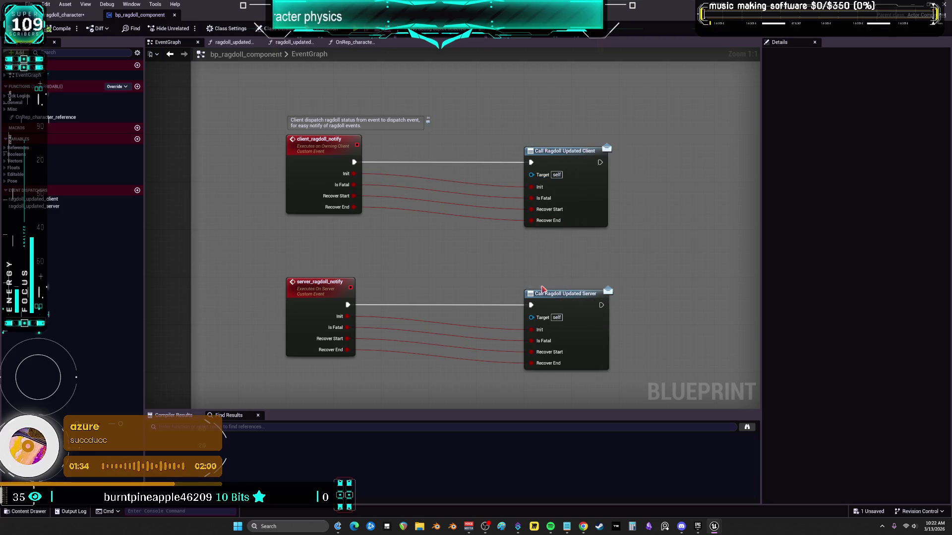
{"action": "left_click", "coordinate": [61, 15]}
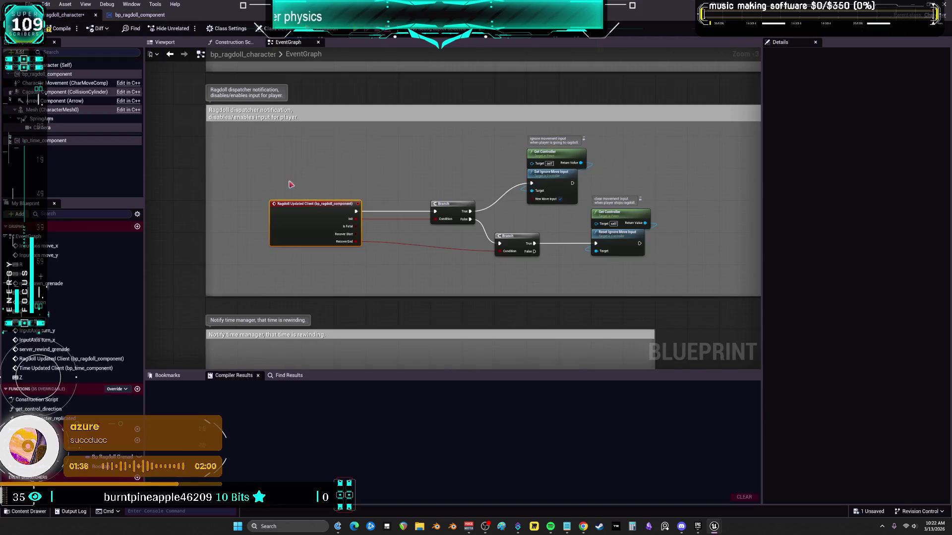
{"action": "scroll", "coordinate": [312, 195], "scroll_direction": "down", "scroll_amount": 5}
{"action": "scroll", "coordinate": [305, 191], "scroll_direction": "up", "scroll_amount": 4}
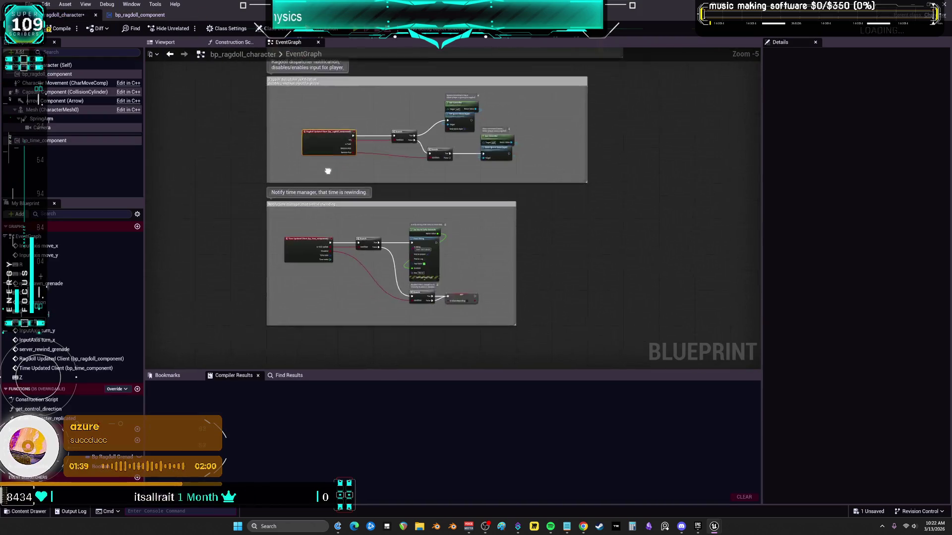
{"action": "mouse_move", "coordinate": [285, 150]}
{"action": "left_mouse_down"}
{"action": "mouse_move", "coordinate": [359, 210]}
{"action": "mouse_move", "coordinate": [352, 308]}
{"action": "mouse_move", "coordinate": [353, 112]}
{"action": "mouse_move", "coordinate": [340, 319]}
{"action": "left_mouse_up"}
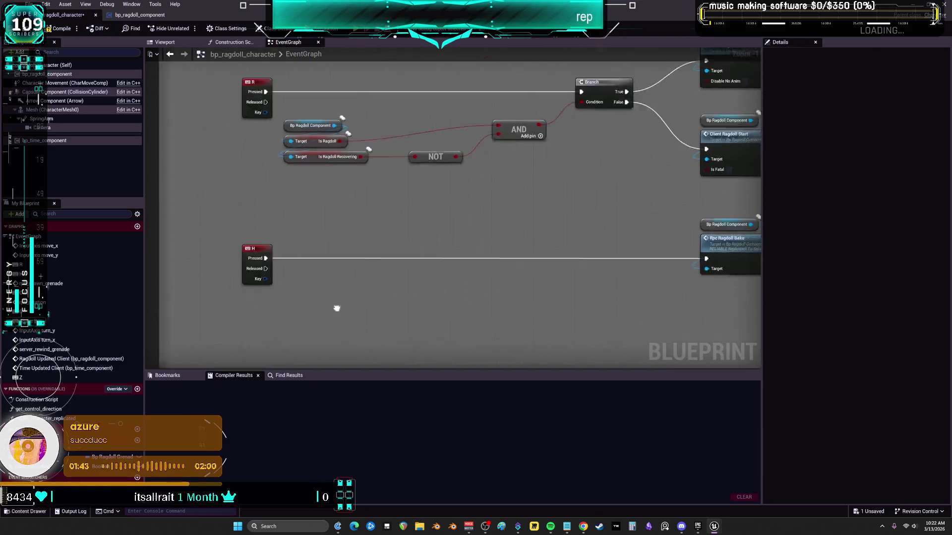
{"action": "scroll", "coordinate": [340, 319], "scroll_direction": "down", "scroll_amount": 5}
{"action": "mouse_move", "coordinate": [502, 301]}
{"action": "left_mouse_down"}
{"action": "mouse_move", "coordinate": [508, 320]}
{"action": "mouse_move", "coordinate": [327, 413]}
{"action": "mouse_move", "coordinate": [303, 412]}
{"action": "mouse_move", "coordinate": [286, 80]}
{"action": "left_mouse_up"}
{"action": "scroll", "coordinate": [385, 153], "scroll_direction": "up", "scroll_amount": 4}
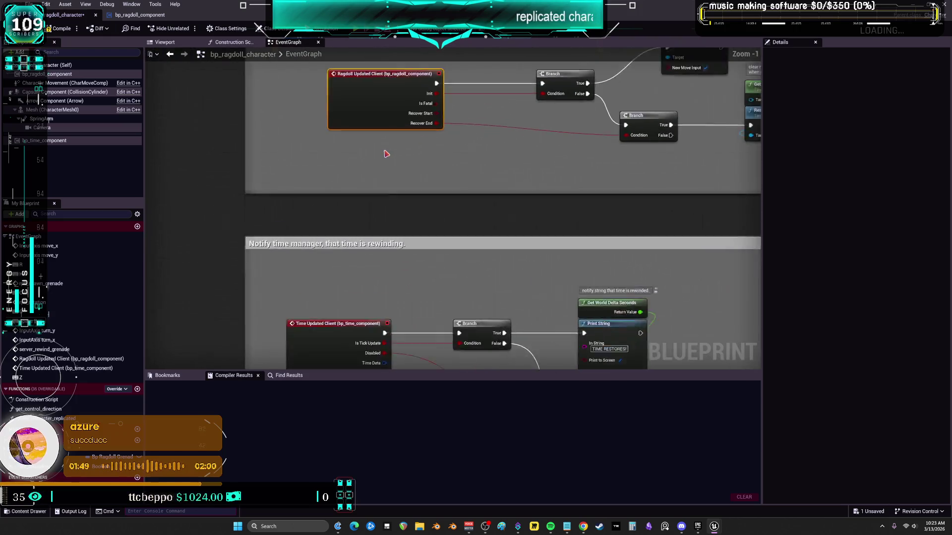
{"action": "left_click_drag", "start_coordinate": [445, 187], "coordinate": [391, 250]}
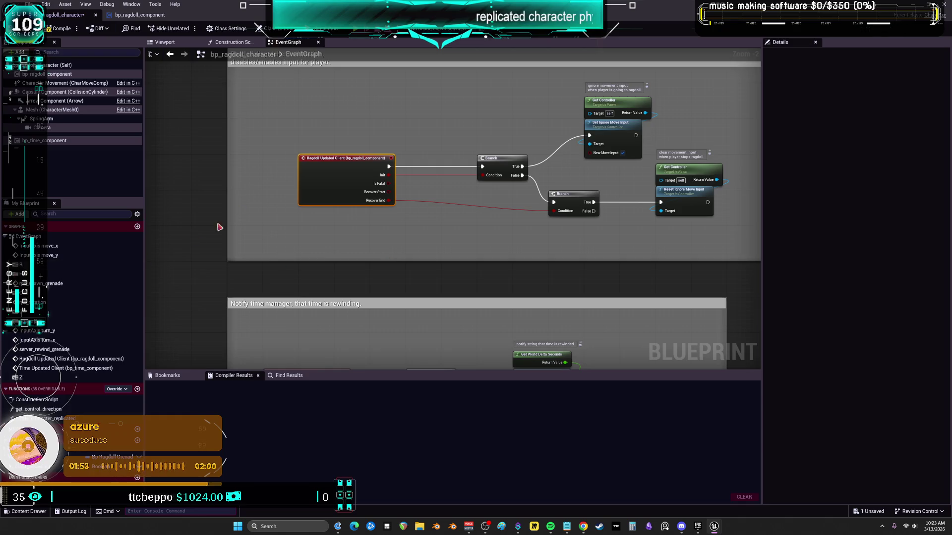
{"action": "left_click", "coordinate": [146, 19]}
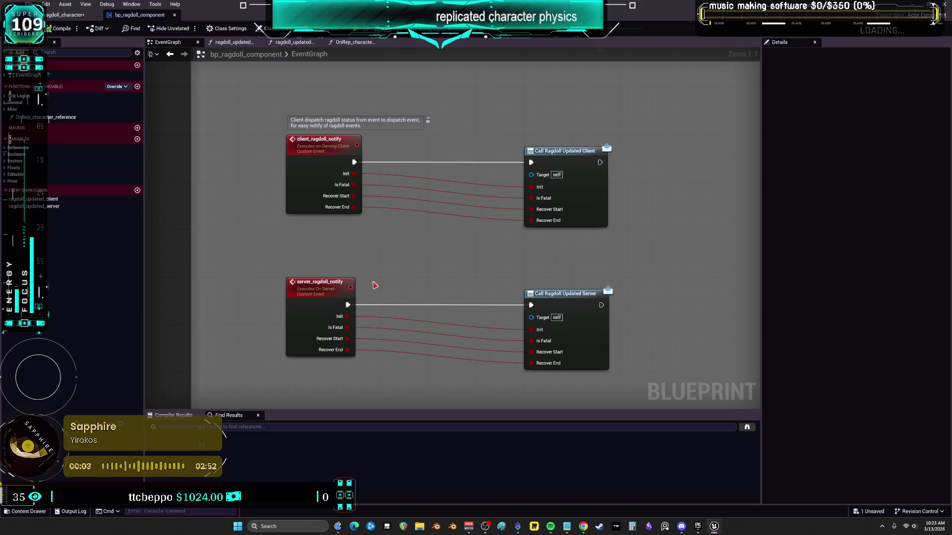
Find references to server_ragdoll_notify and step through its definition and call sites.
{"action": "key", "text": "ctrl+shift+f"}
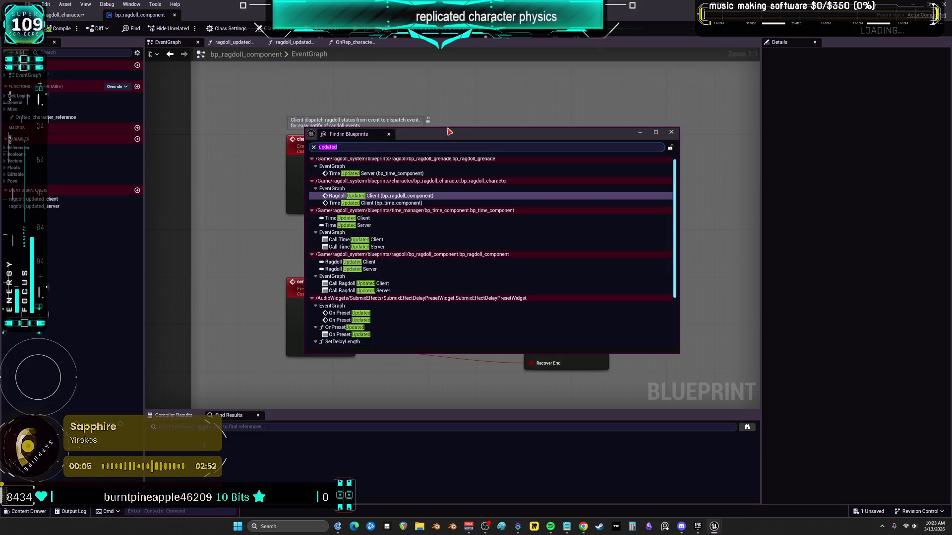
{"action": "key", "text": "Escape"}
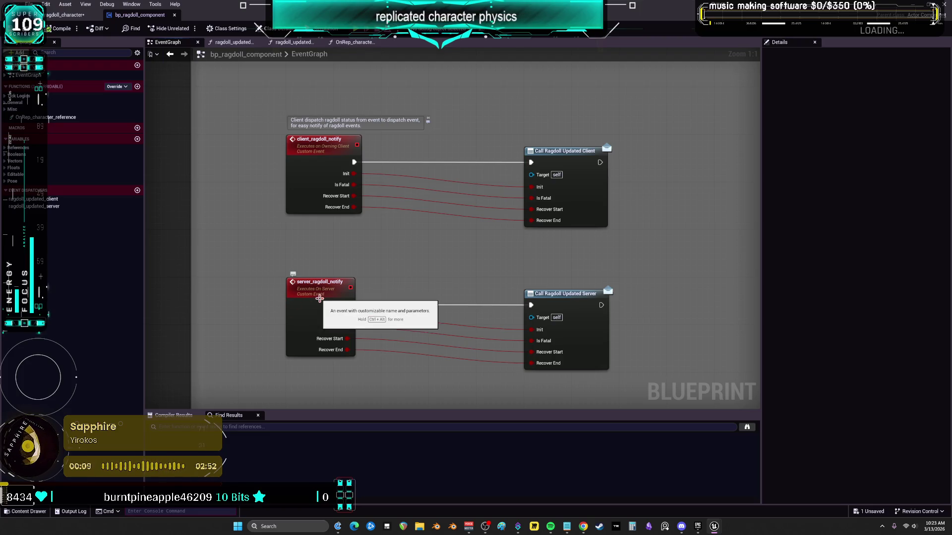
{"action": "right_click", "coordinate": [320, 298]}
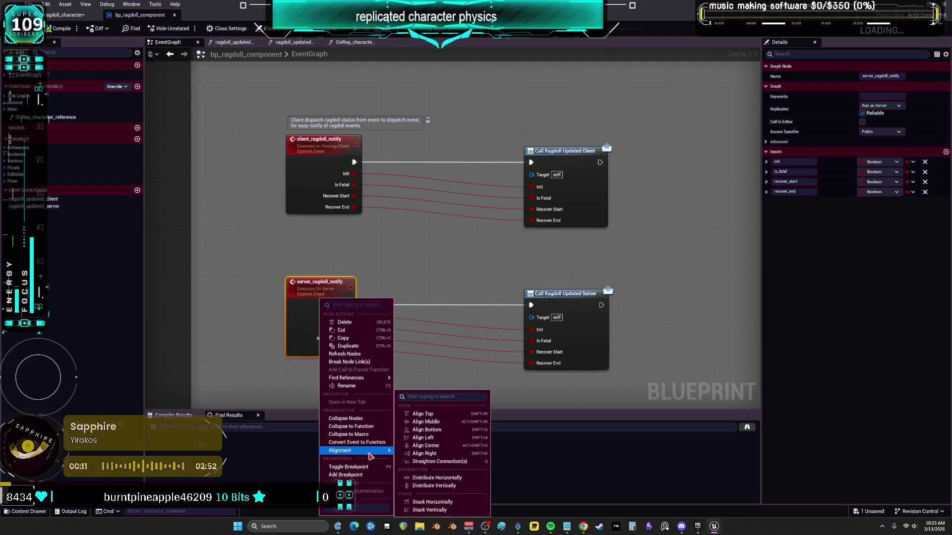
{"action": "mouse_move", "coordinate": [374, 379]}
{"action": "left_click", "coordinate": [419, 383]}
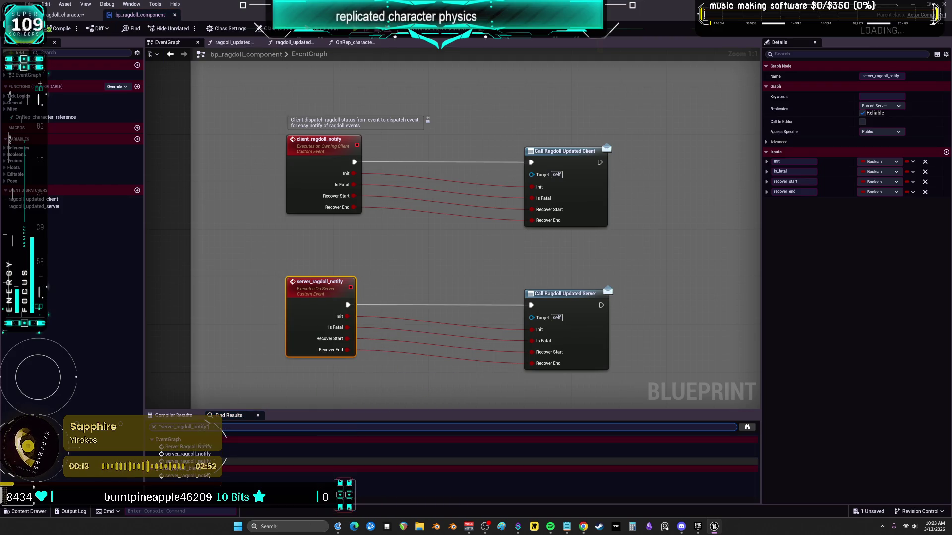
{"action": "left_click", "coordinate": [189, 454]}
{"action": "left_click", "coordinate": [189, 446]}
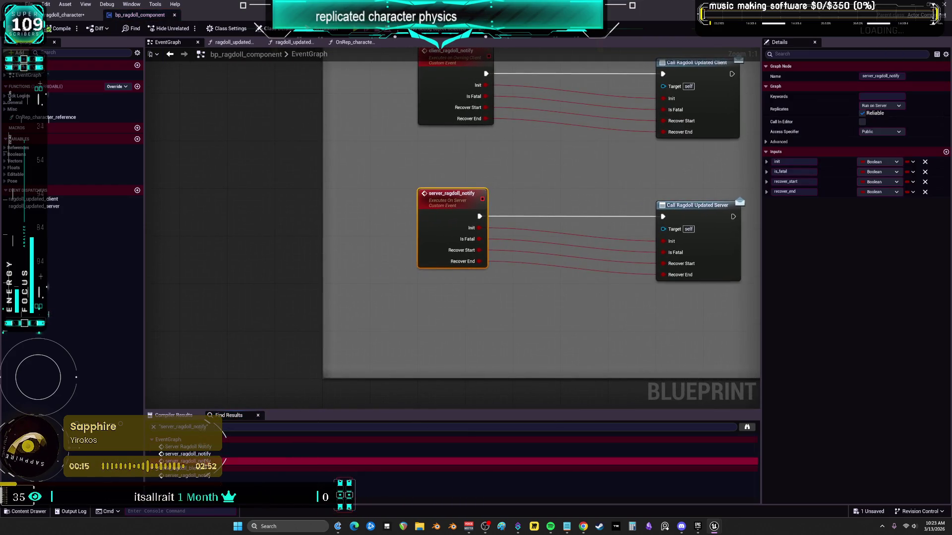
{"action": "left_click", "coordinate": [203, 476]}
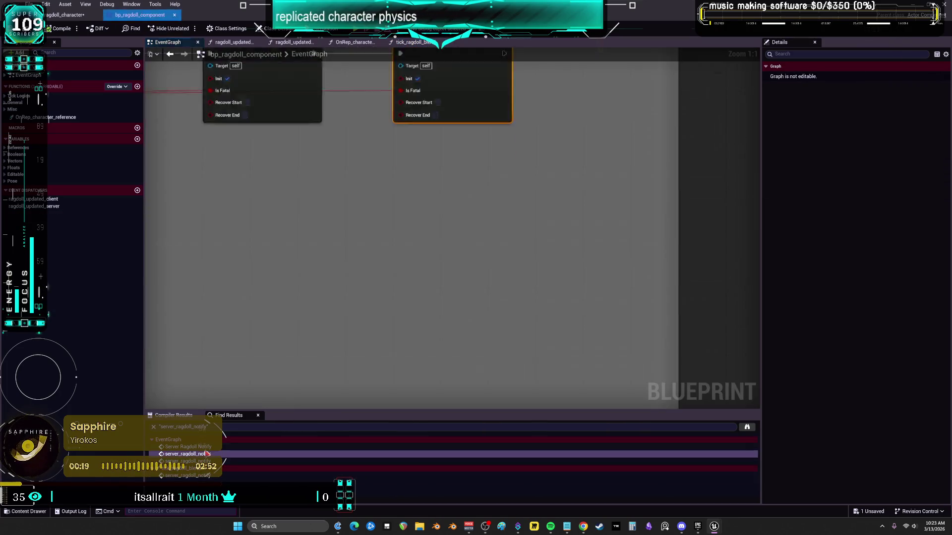
{"action": "left_click", "coordinate": [208, 447]}
{"action": "double_click", "coordinate": [437, 183]}
Search Blueprints for 'updated server' and open Call Time Updated Server in bp_time_component.
{"action": "key", "text": "ctrl+shift+f"}
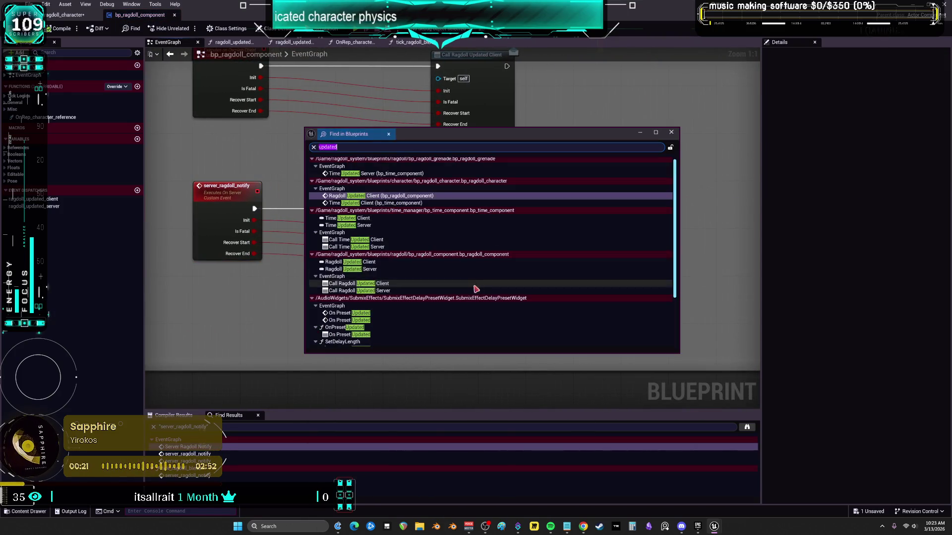
{"action": "left_click_drag", "start_coordinate": [465, 132], "coordinate": [462, 219]}
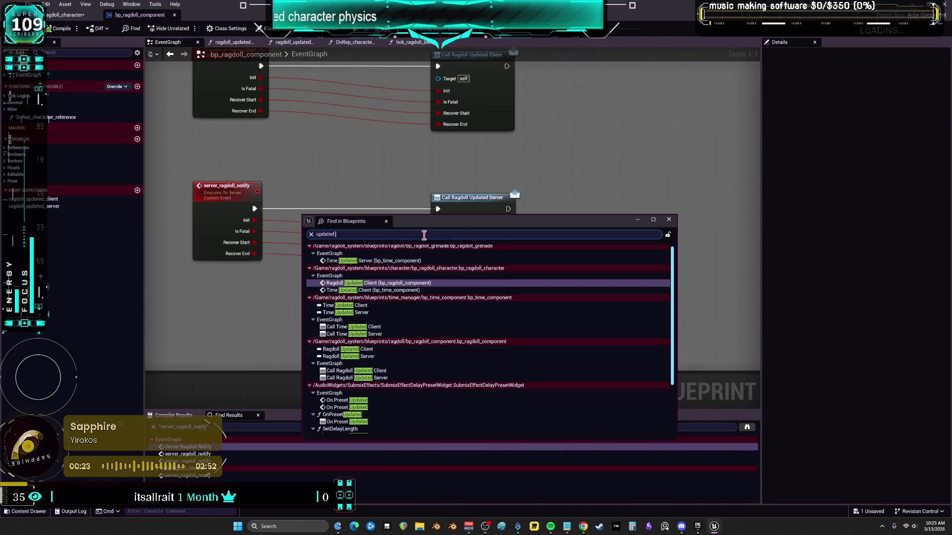
{"action": "type", "text": "server"}
{"action": "key", "text": "Return"}
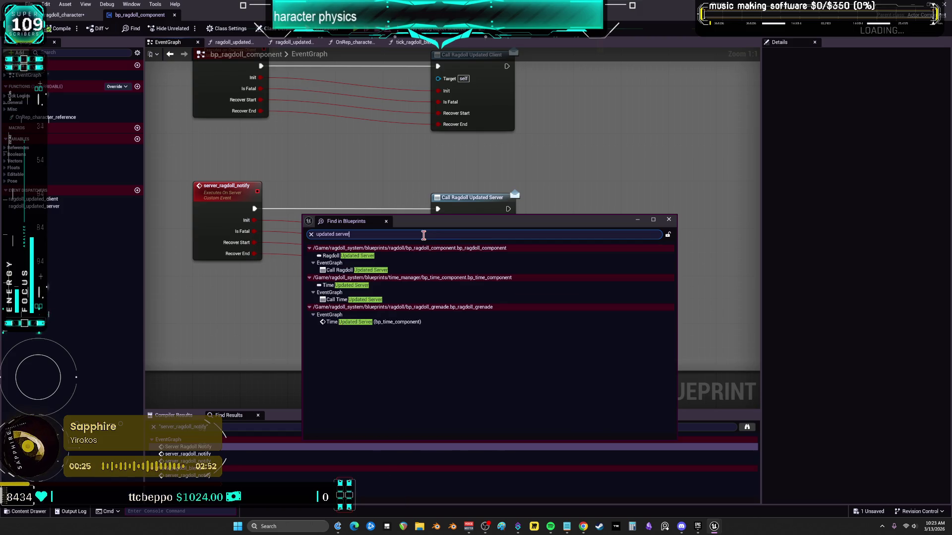
{"action": "double_click", "coordinate": [365, 270]}
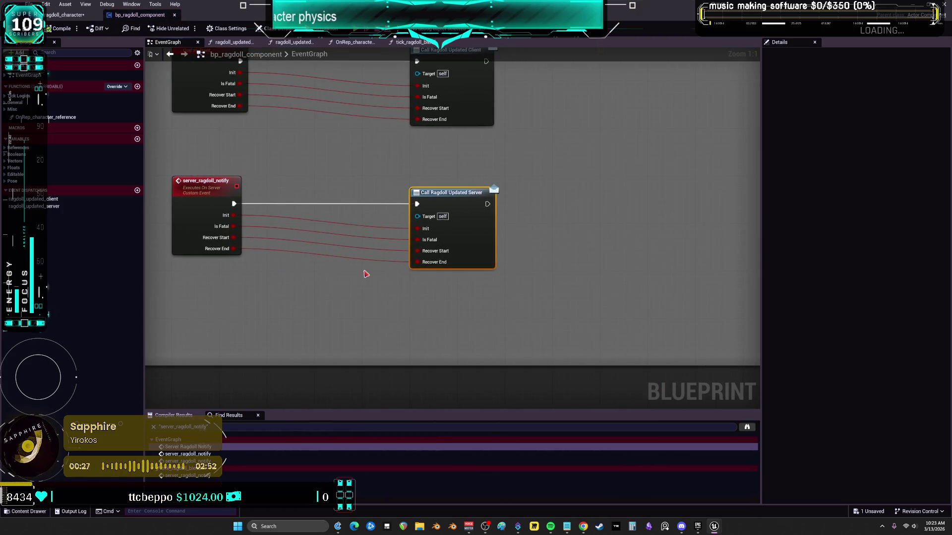
{"action": "double_click", "coordinate": [359, 296]}
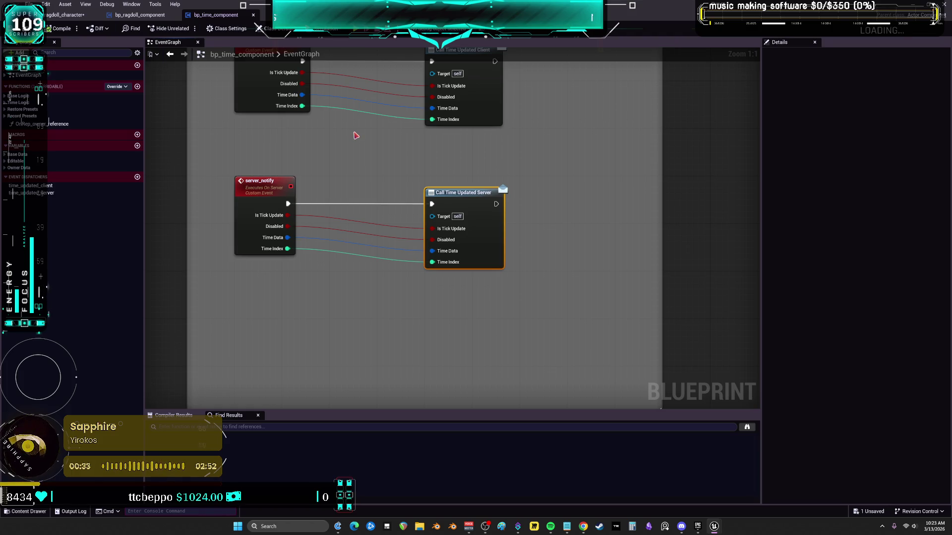
{"action": "left_click_drag", "start_coordinate": [356, 135], "coordinate": [371, 202]}
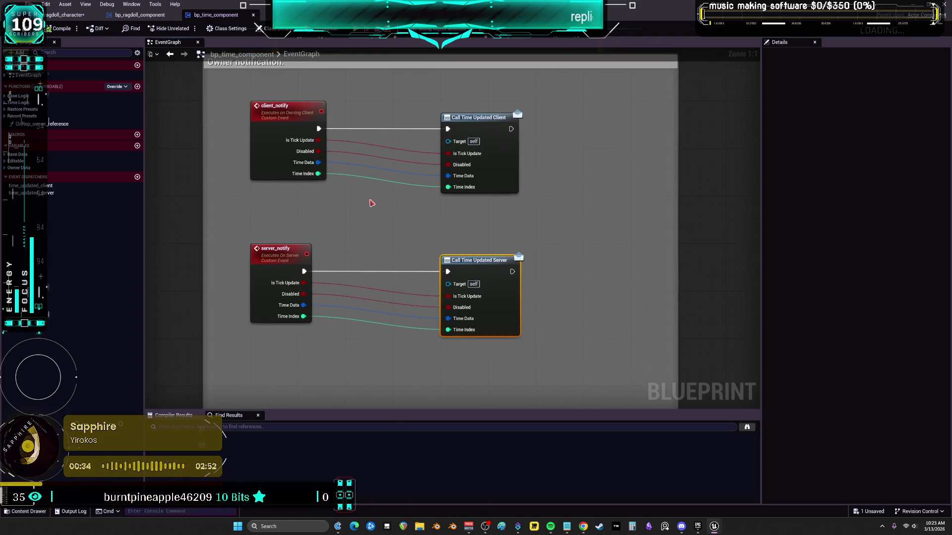
{"action": "key", "text": "ctrl+shift+f"}
{"action": "double_click", "coordinate": [373, 323]}
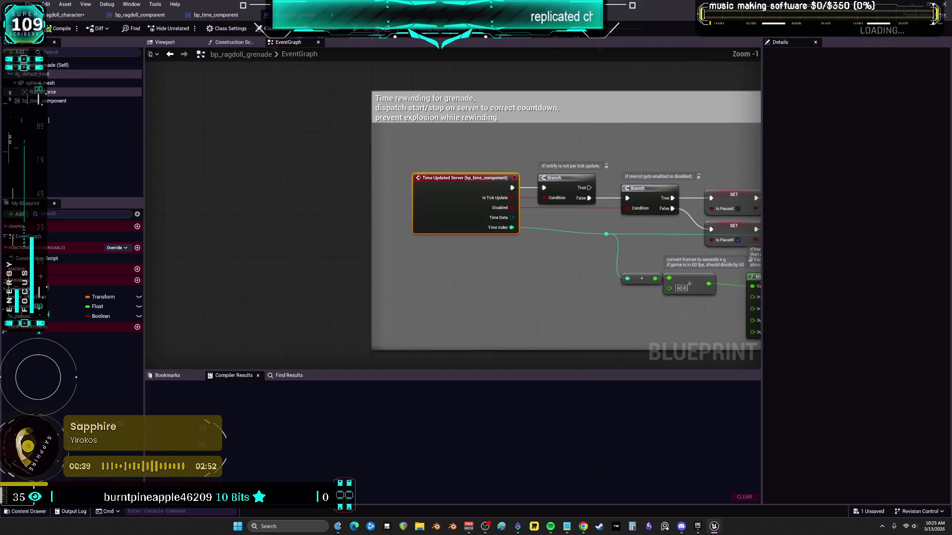
{"action": "scroll", "coordinate": [436, 150], "scroll_direction": "down", "scroll_amount": 1}
{"action": "left_click_drag", "start_coordinate": [673, 215], "coordinate": [393, 206]}
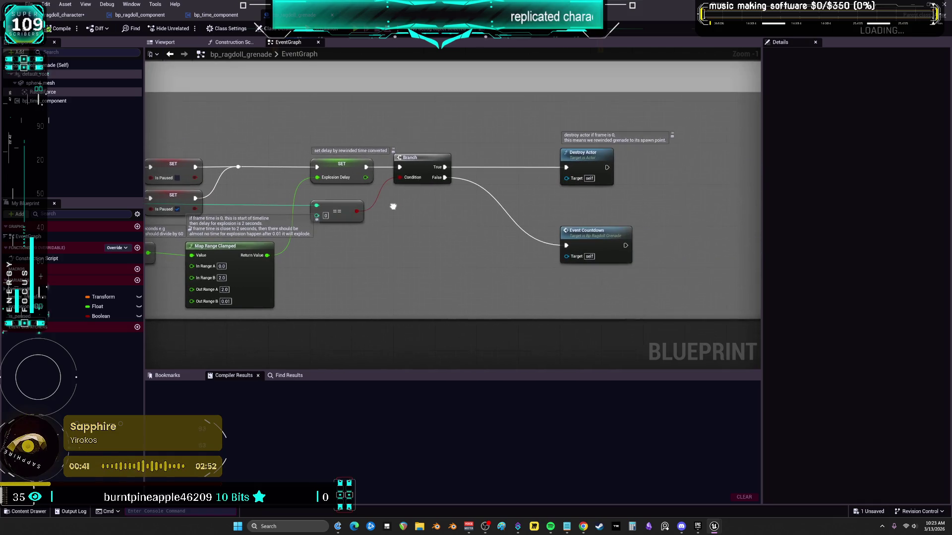
{"action": "scroll", "coordinate": [393, 206], "scroll_direction": "down", "scroll_amount": 2}
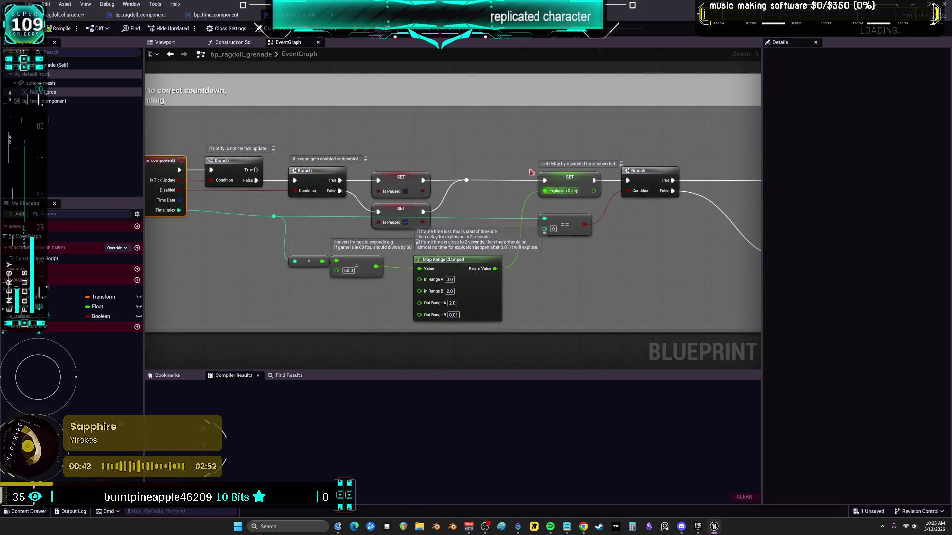
{"action": "mouse_move", "coordinate": [367, 327]}
{"action": "left_mouse_down"}
{"action": "mouse_move", "coordinate": [351, 193]}
{"action": "mouse_move", "coordinate": [367, 268]}
{"action": "left_mouse_up"}
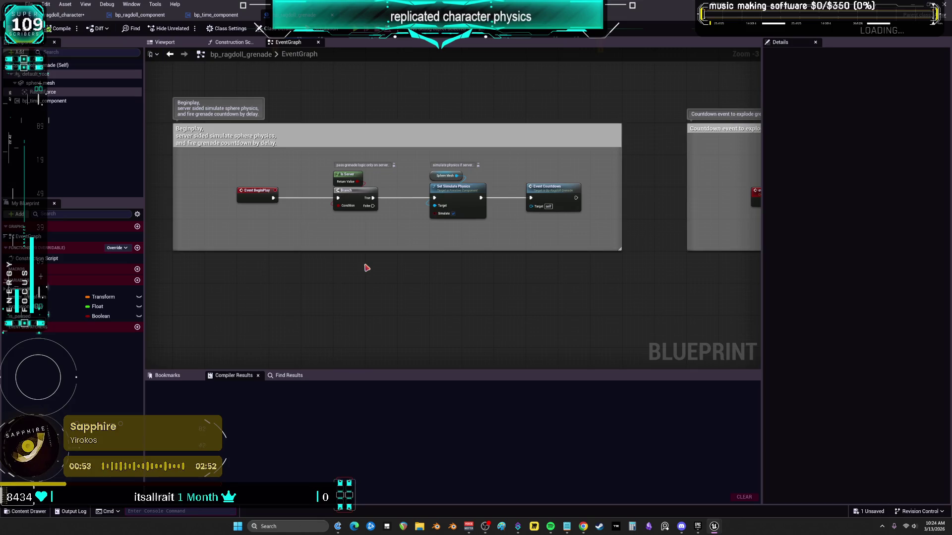
Switch to bp_ragdoll_character and pan its EventGraph to the client update event nodes.
{"action": "left_click", "coordinate": [64, 14]}
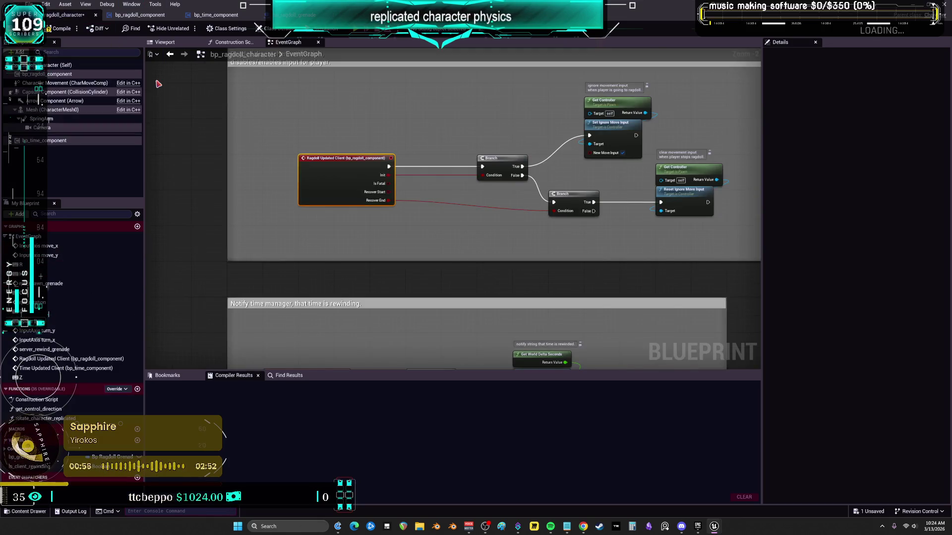
{"action": "scroll", "coordinate": [493, 116], "scroll_direction": "down", "scroll_amount": 1}
{"action": "mouse_move", "coordinate": [506, 102]}
{"action": "left_mouse_down"}
{"action": "mouse_move", "coordinate": [489, 62]}
{"action": "mouse_move", "coordinate": [415, 217]}
{"action": "left_mouse_up"}
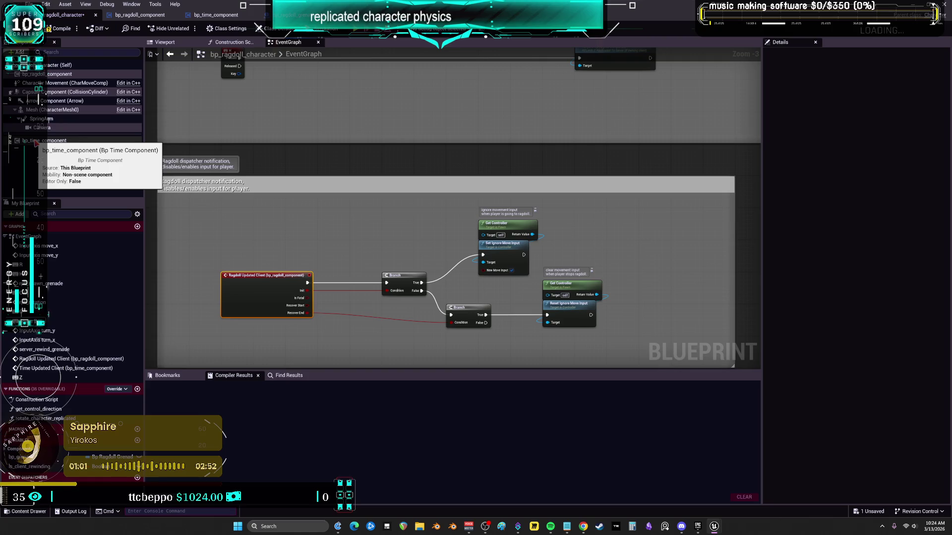
{"action": "scroll", "coordinate": [185, 62], "scroll_direction": "down", "scroll_amount": 2}
{"action": "scroll", "coordinate": [397, 198], "scroll_direction": "down", "scroll_amount": 2}
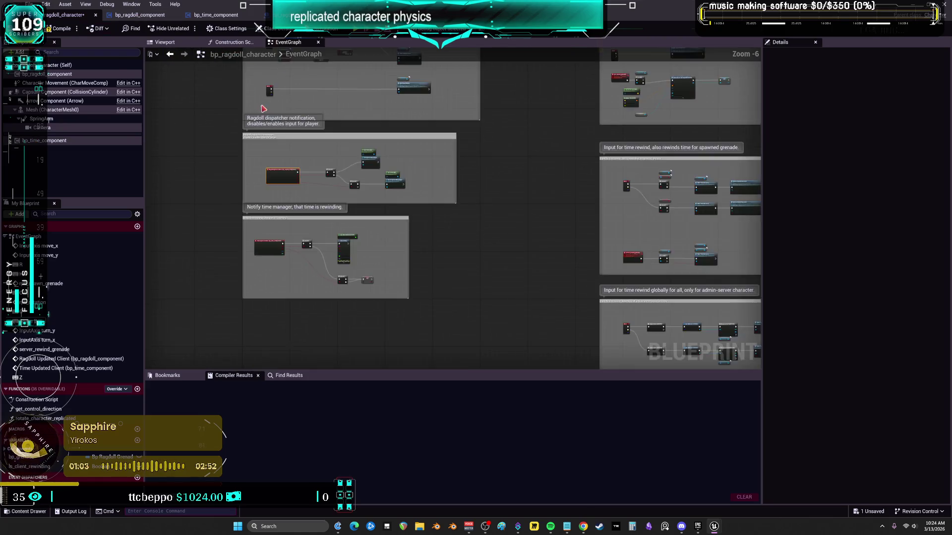
{"action": "scroll", "coordinate": [280, 183], "scroll_direction": "up", "scroll_amount": 4}
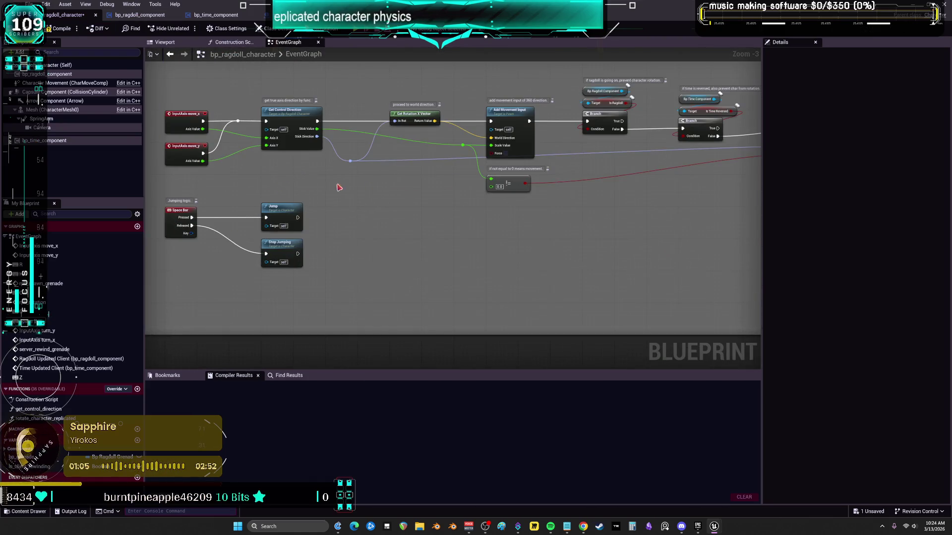
Show bp_ragdoll_component's properties, then bring the Epic Games Launcher Library to the front.
{"action": "left_click", "coordinate": [63, 75]}
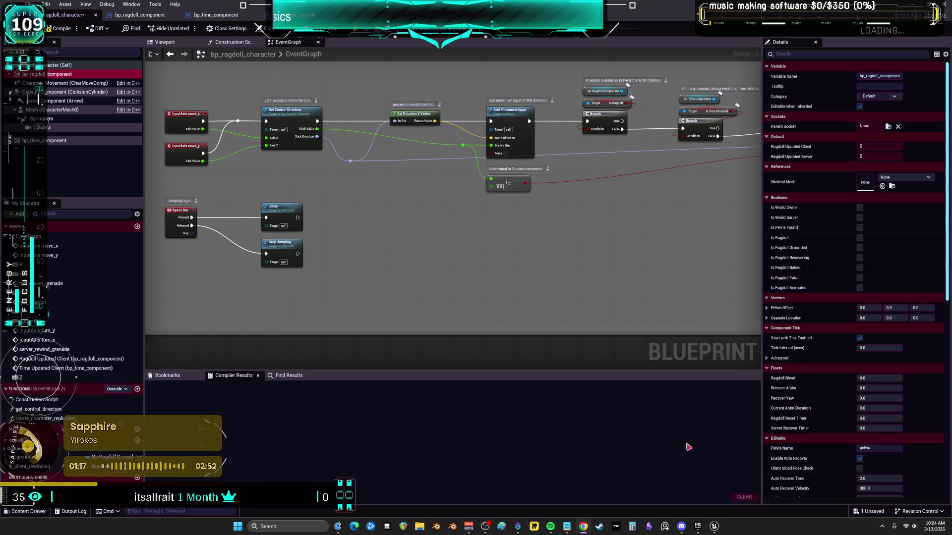
{"action": "left_click", "coordinate": [697, 526]}
{"action": "scroll", "coordinate": [616, 436], "scroll_direction": "down", "scroll_amount": 3}
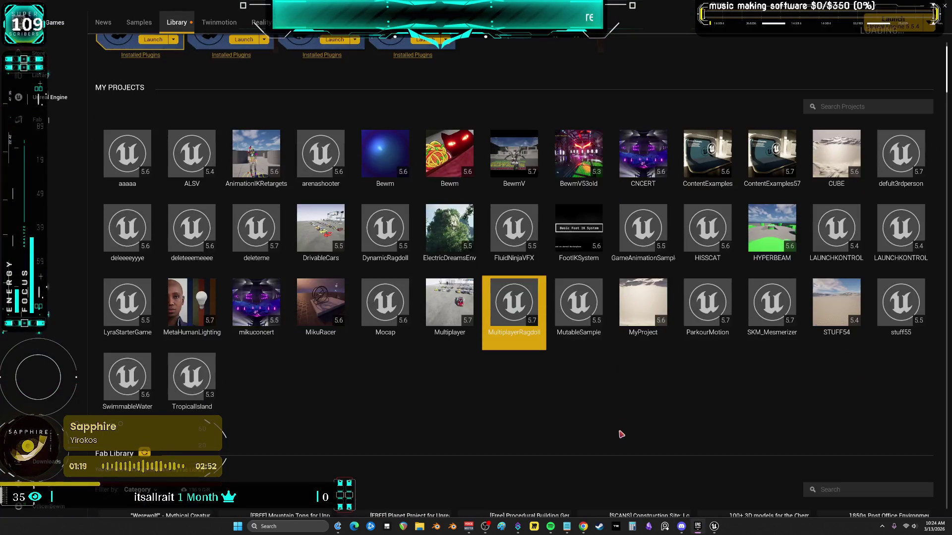
Filter the Fab Library by 'rag' to list Multiplayer Ragdoll and Dynamic Ragdoll.
{"action": "left_click", "coordinate": [824, 410]}
{"action": "type", "text": "rag"}
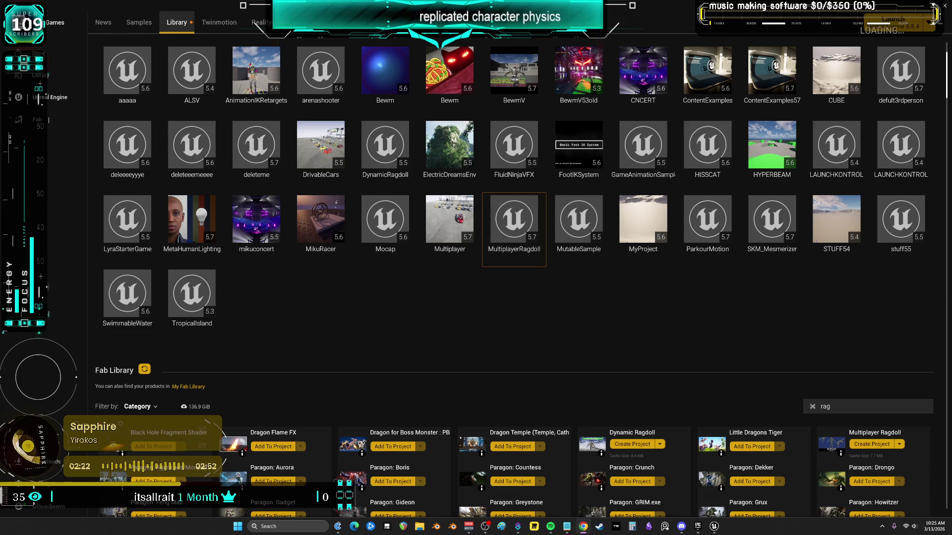
Close the MultiplayerRagdoll editor, discarding its unsaved changes.
{"action": "mouse_move", "coordinate": [714, 526]}
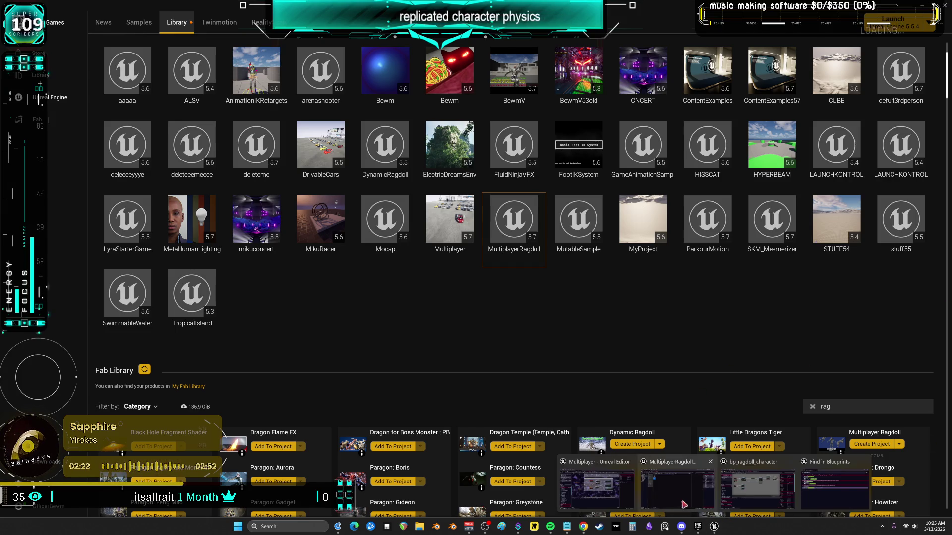
{"action": "left_click", "coordinate": [864, 462]}
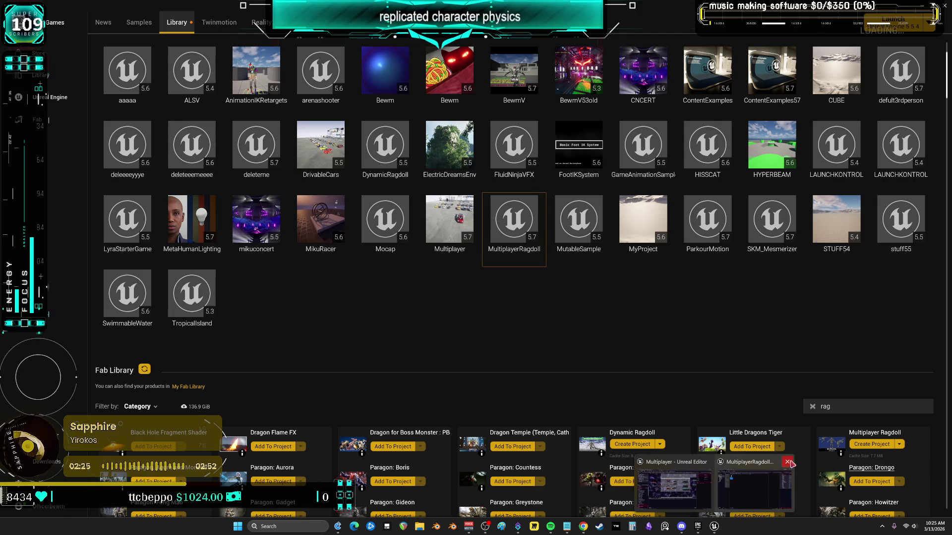
{"action": "left_click", "coordinate": [774, 466]}
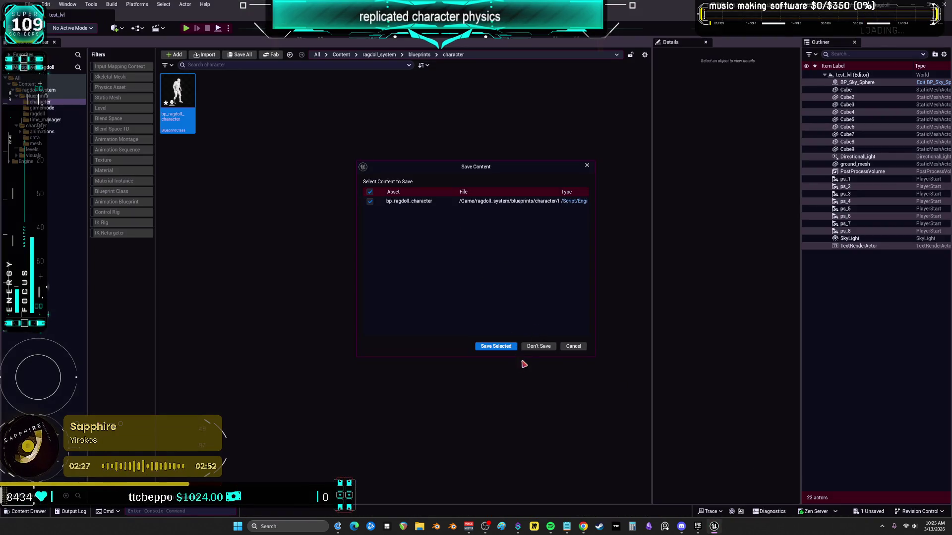
{"action": "left_click", "coordinate": [544, 347]}
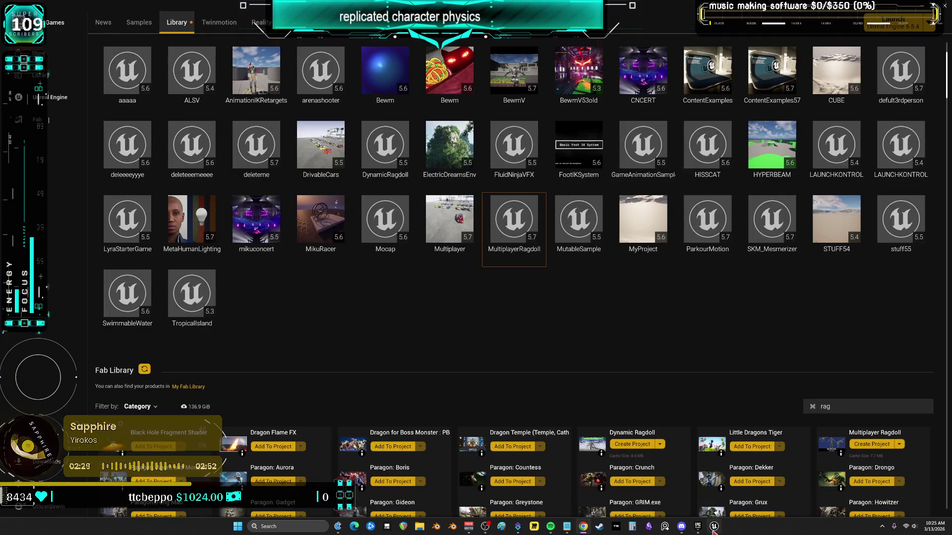
Close the other Unreal editor, saving its modified assets with Save Selected.
{"action": "mouse_move", "coordinate": [713, 526]}
{"action": "left_click", "coordinate": [702, 497]}
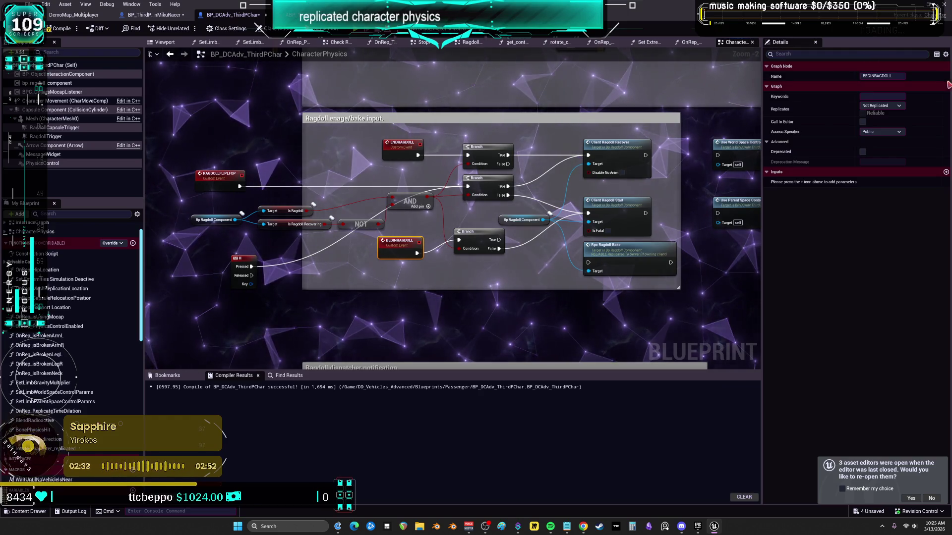
{"action": "key", "text": "ctrl+shift+s"}
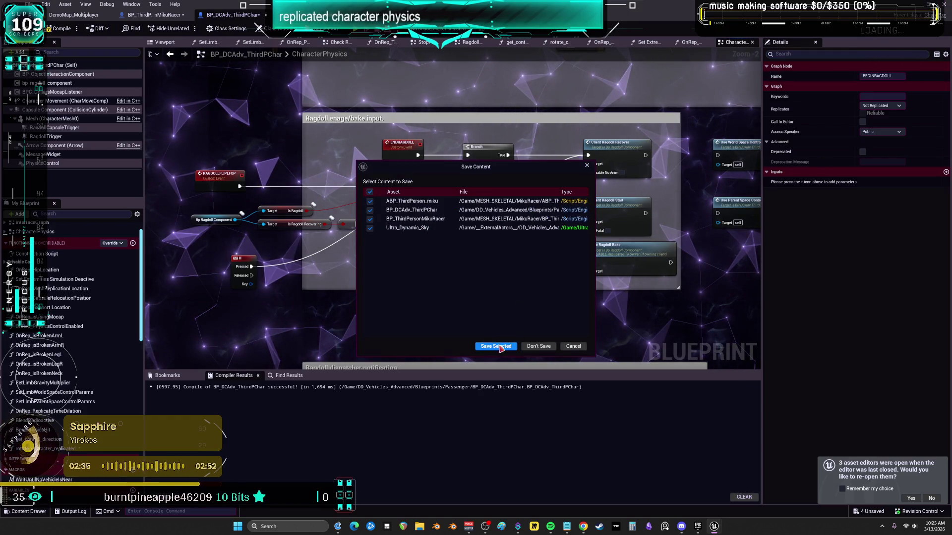
{"action": "left_click", "coordinate": [500, 349]}
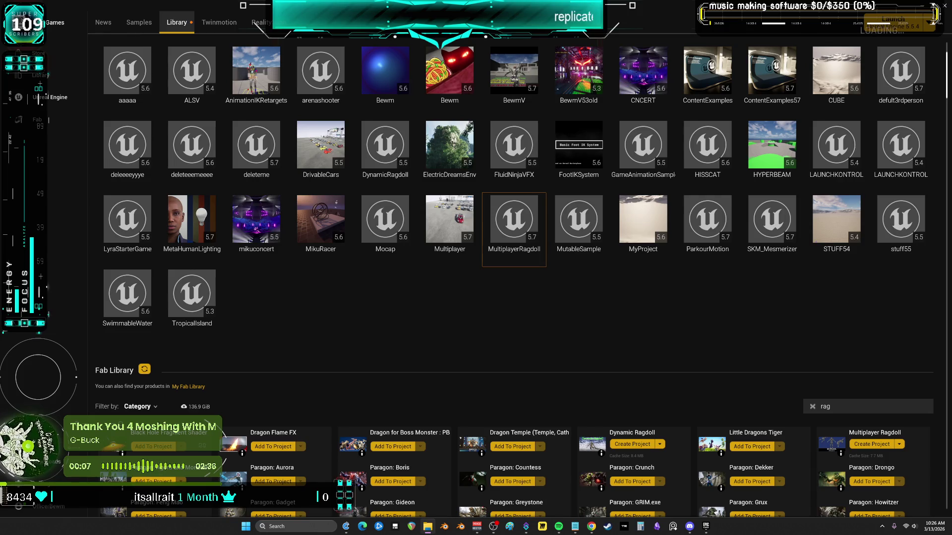
{"action": "key", "text": "alt+Tab"}
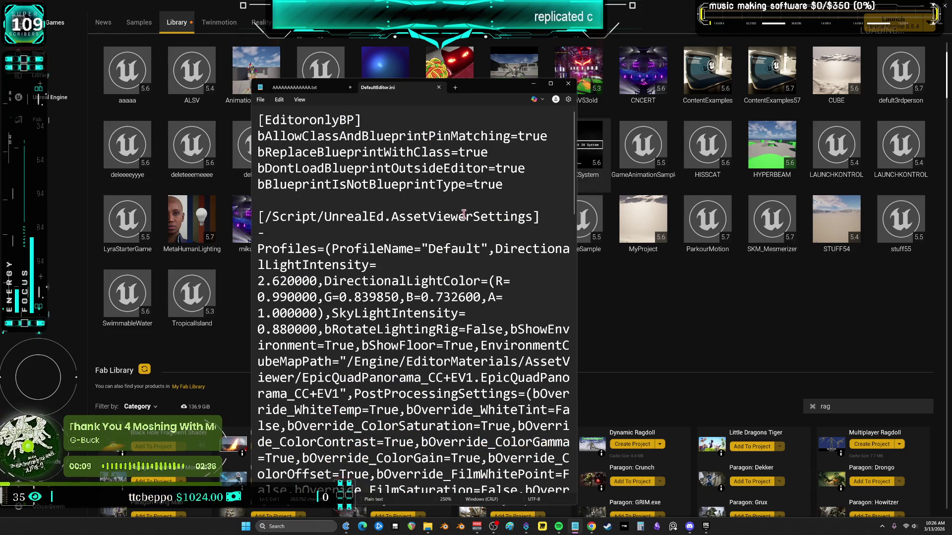
Review DefaultEditor.ini's file properties from File Explorer, then close the Properties dialog.
{"action": "scroll", "coordinate": [464, 213], "scroll_direction": "down", "scroll_amount": 2}
{"action": "scroll", "coordinate": [463, 209], "scroll_direction": "down", "scroll_amount": 17}
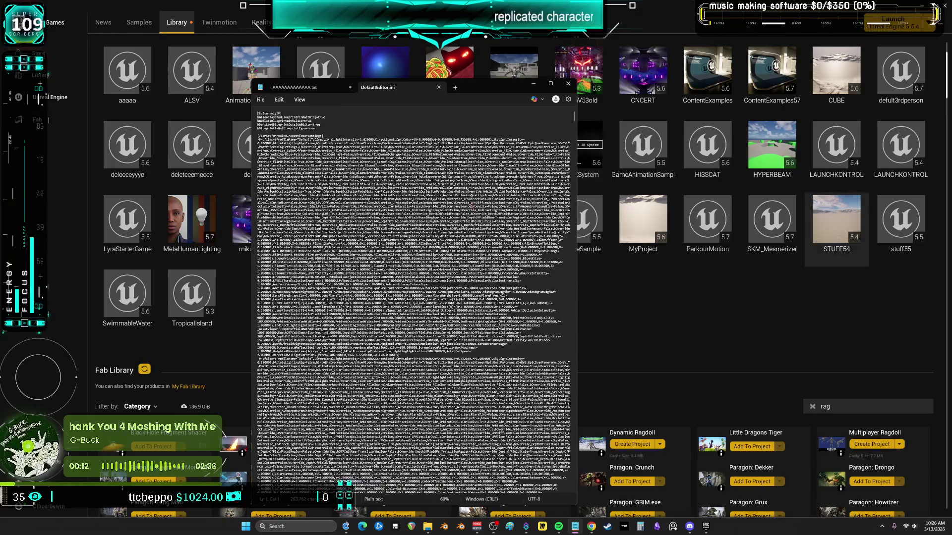
{"action": "key", "text": "alt+Tab"}
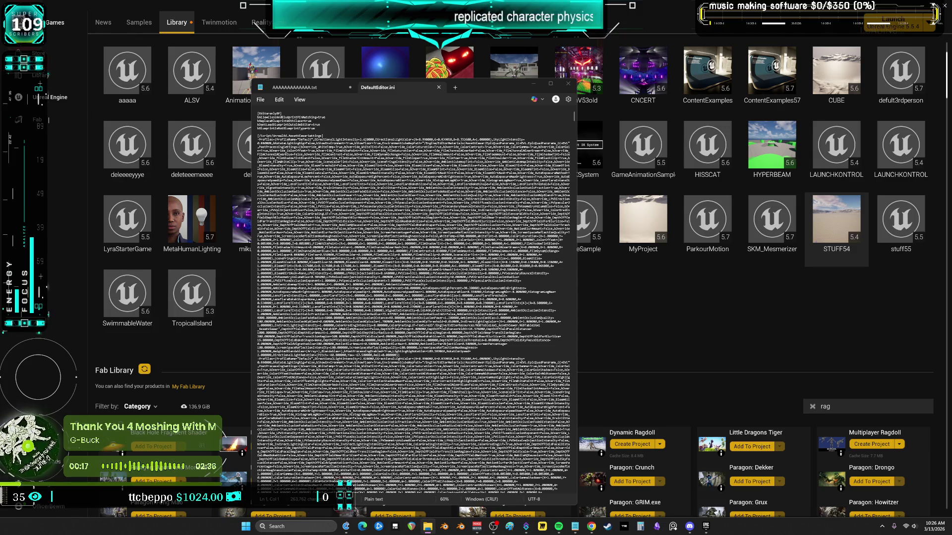
{"action": "key", "text": "alt+Return"}
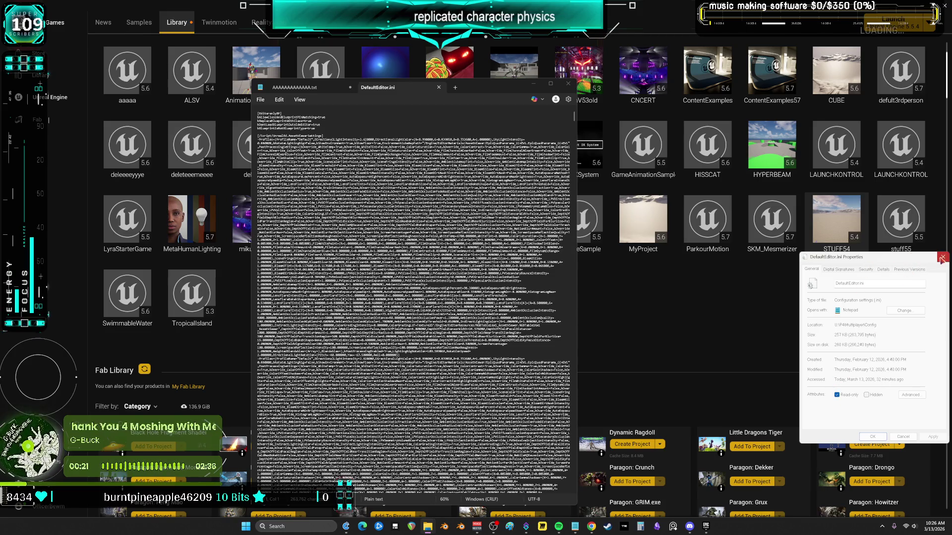
{"action": "left_click", "coordinate": [942, 257]}
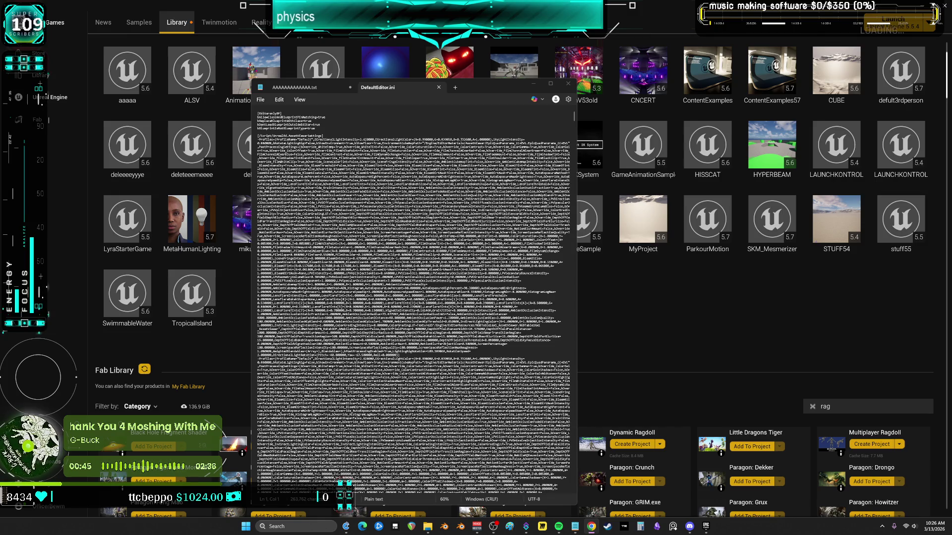
Move the Notepad window showing DefaultEditor.ini slightly to the right and look over its contents.
{"action": "left_click", "coordinate": [493, 90]}
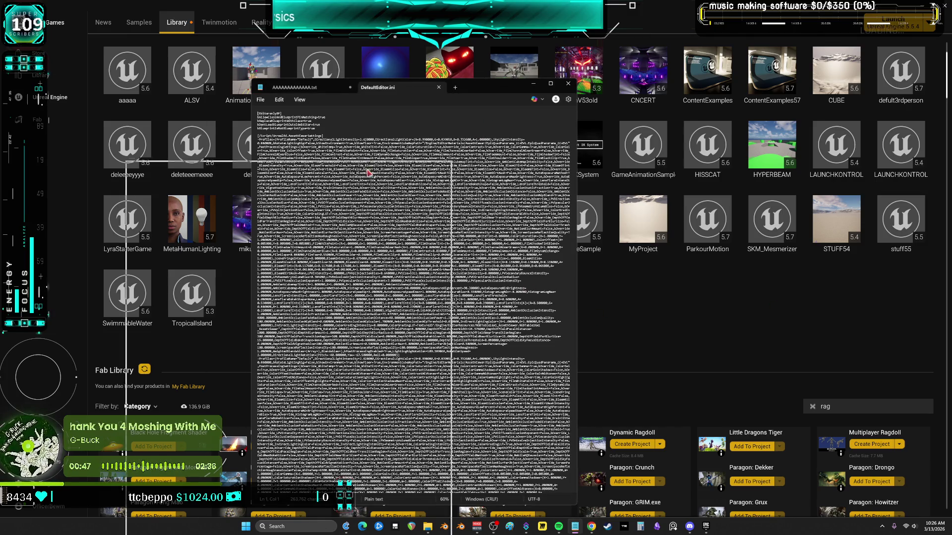
{"action": "mouse_move", "coordinate": [645, 198]}
{"action": "left_mouse_down"}
{"action": "mouse_move", "coordinate": [450, 174]}
{"action": "mouse_move", "coordinate": [617, 124]}
{"action": "mouse_move", "coordinate": [440, 132]}
{"action": "mouse_move", "coordinate": [544, 94]}
{"action": "left_mouse_up"}
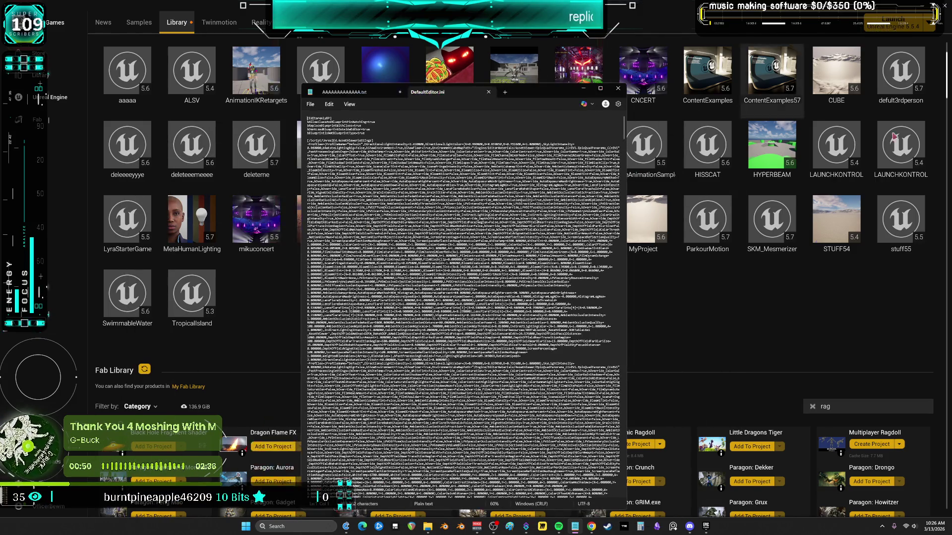
{"action": "scroll", "coordinate": [565, 291], "scroll_direction": "down", "scroll_amount": 10}
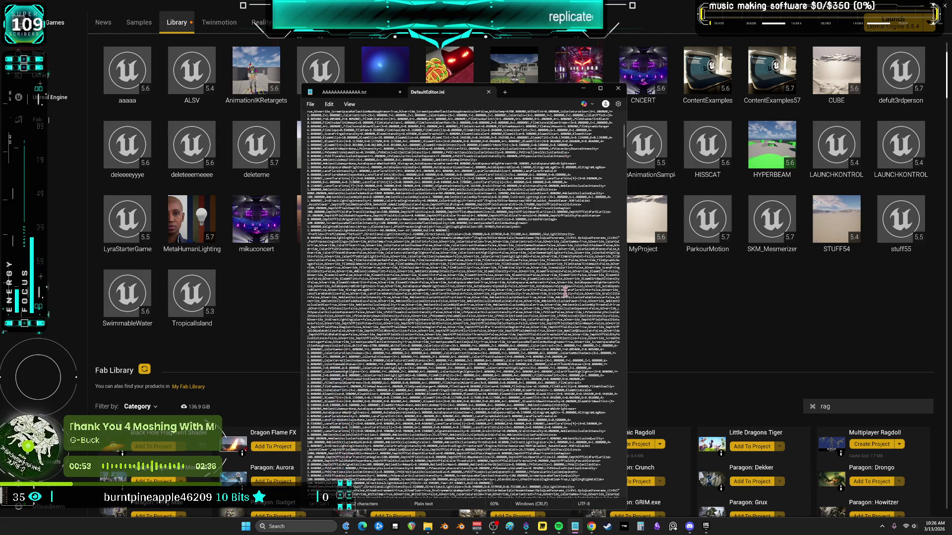
{"action": "scroll", "coordinate": [557, 300], "scroll_direction": "up", "scroll_amount": 10}
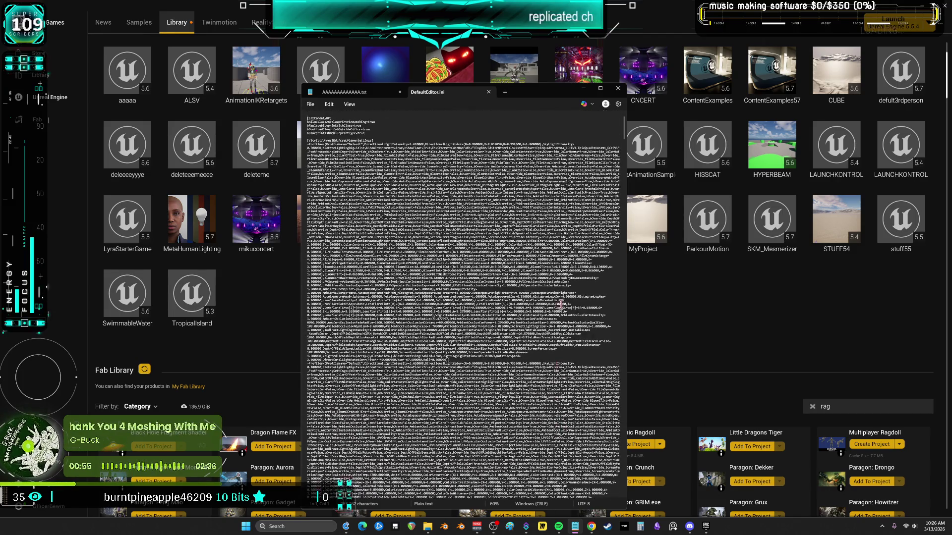
{"action": "key", "text": "alt+Tab"}
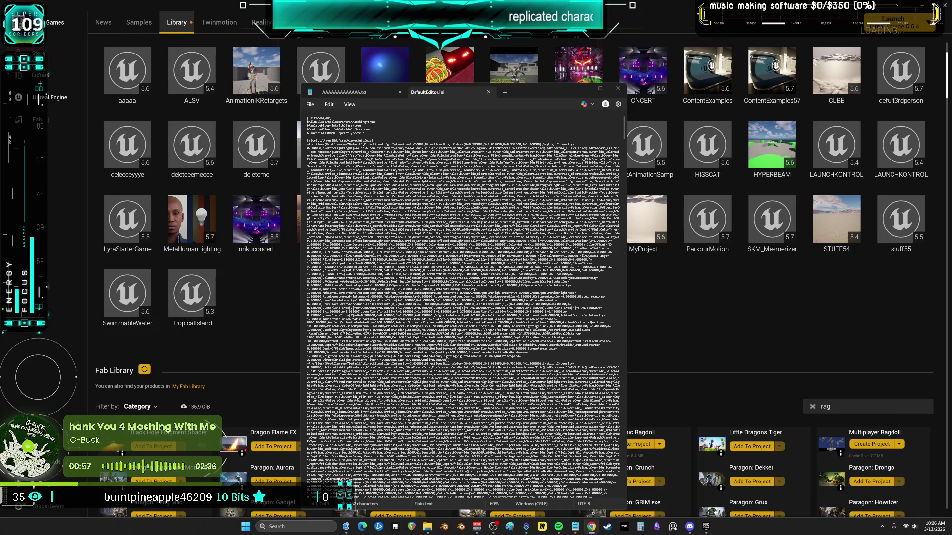
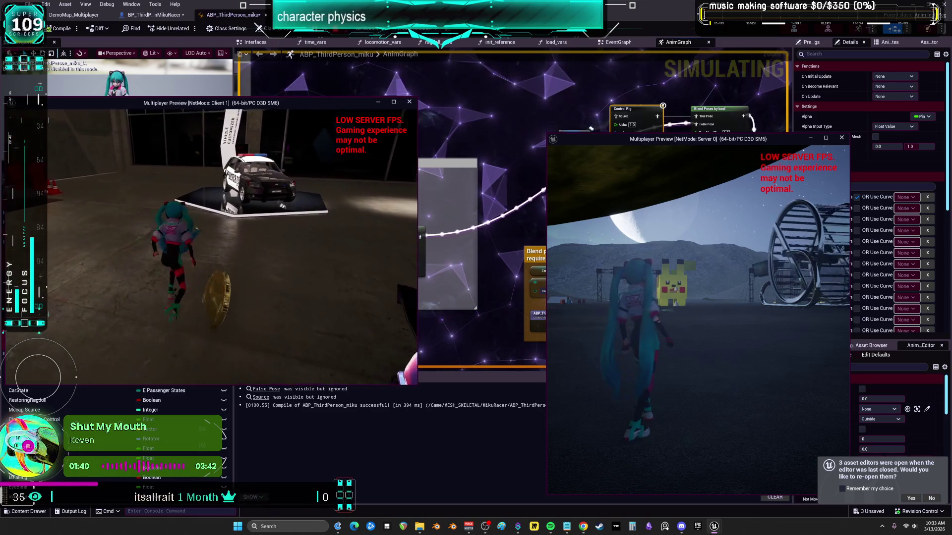
Stop the multiplayer play session and return to the DemoMap level editor.
{"action": "key", "text": "Escape"}
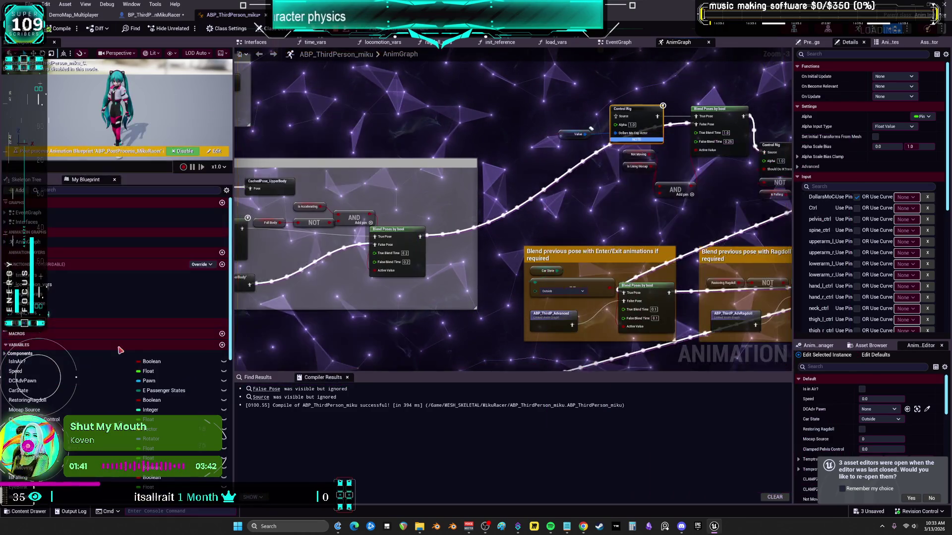
{"action": "left_click", "coordinate": [155, 15]}
{"action": "left_click", "coordinate": [75, 15]}
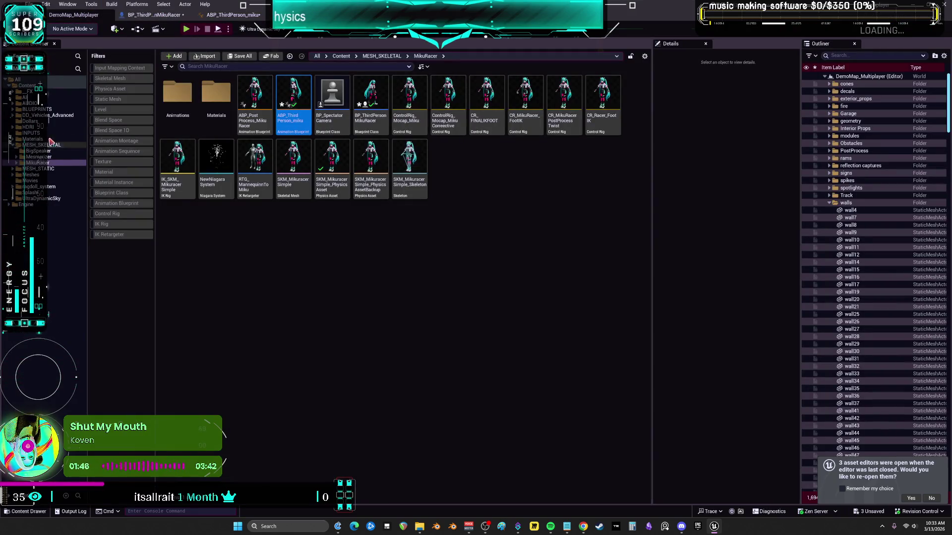
Open BP_DCAdv_ThirdPChar from DD_Vehicles_Advanced with the Blueprint Class filter on.
{"action": "left_click", "coordinate": [58, 115]}
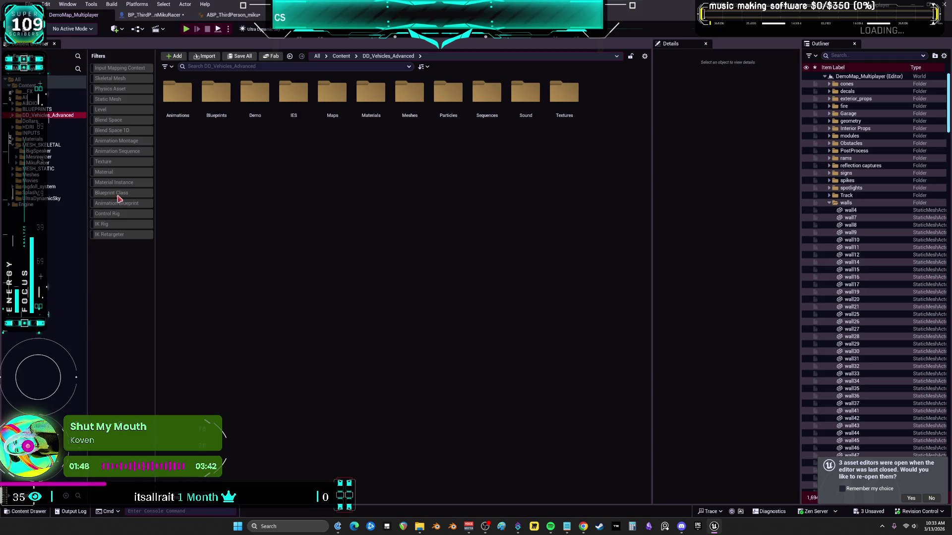
{"action": "left_click", "coordinate": [117, 193]}
{"action": "double_click", "coordinate": [410, 223]}
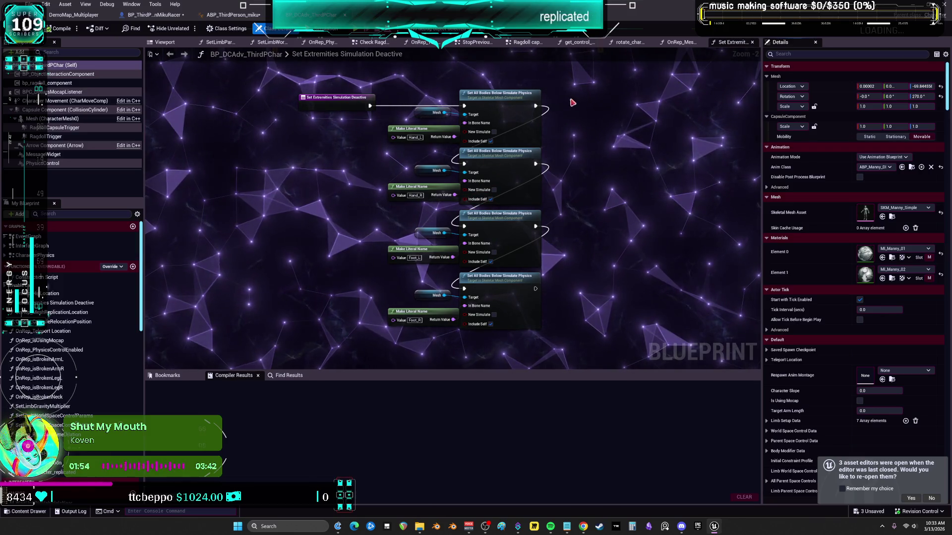
Review the character's EventGraph, covering the Begin Play and EventTick sections.
{"action": "double_click", "coordinate": [29, 236]}
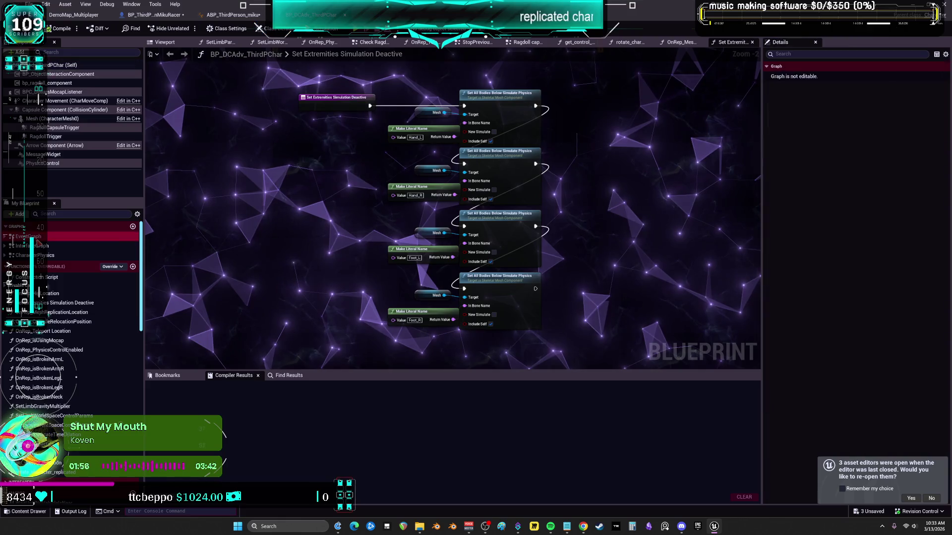
{"action": "scroll", "coordinate": [392, 176], "scroll_direction": "up", "scroll_amount": 10}
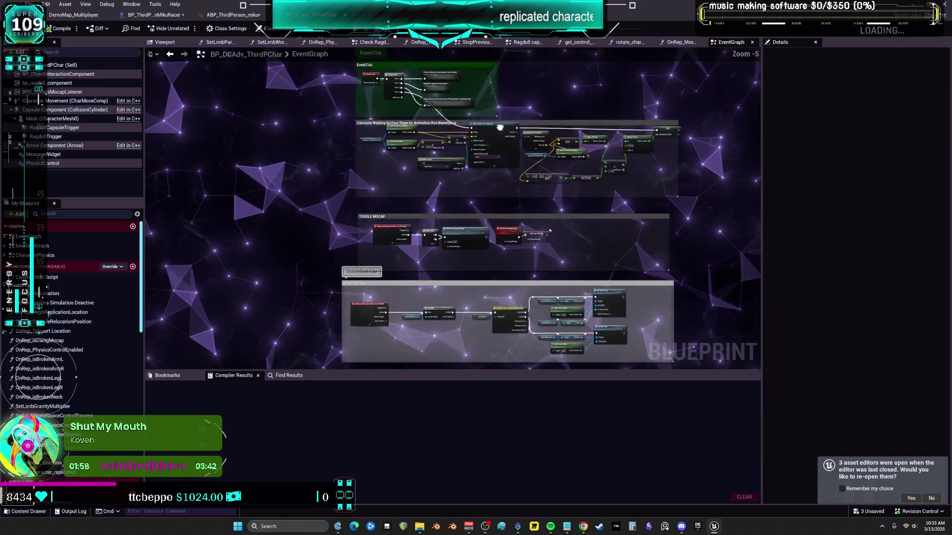
{"action": "left_click_drag", "start_coordinate": [510, 194], "coordinate": [506, 335]}
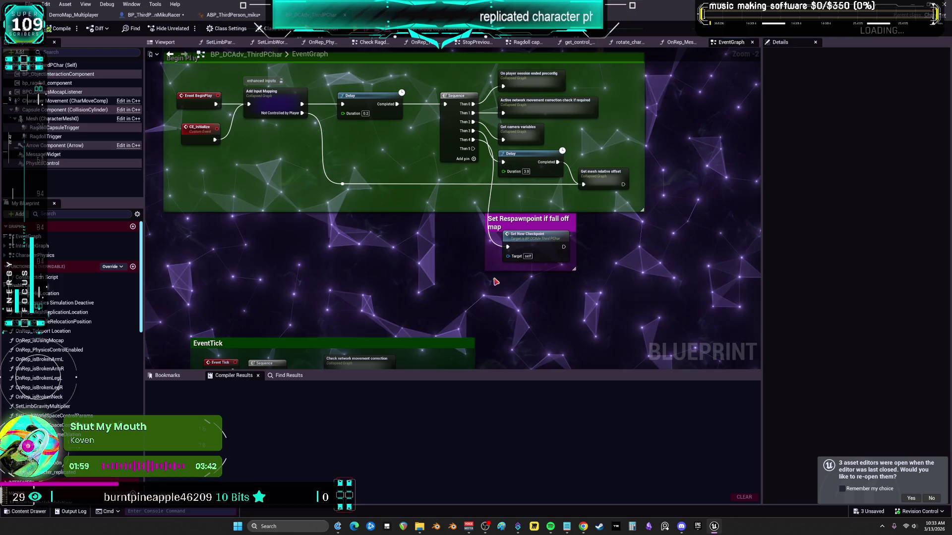
{"action": "left_click_drag", "start_coordinate": [548, 242], "coordinate": [558, 75]}
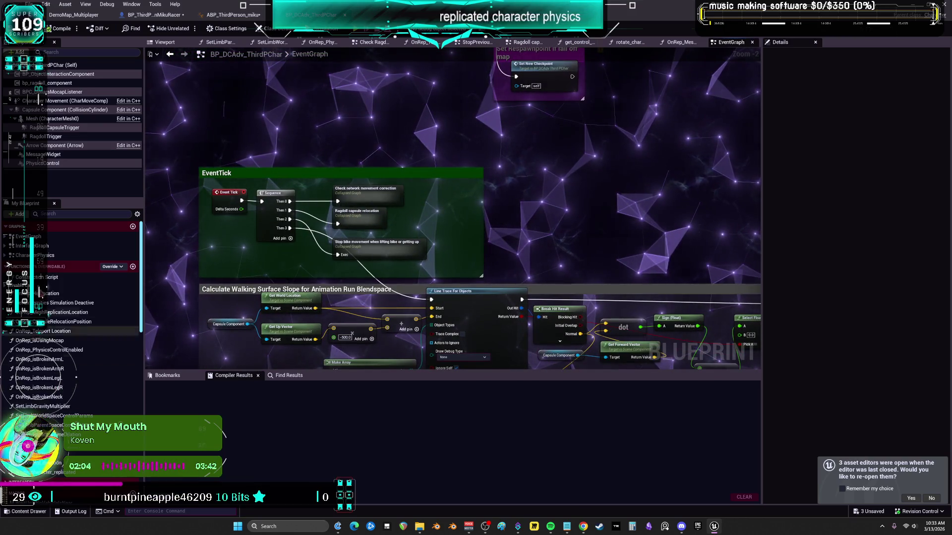
Inspect the Ragdoll capsule relocation and CharacterPhysics graphs, then save all unsaved assets.
{"action": "double_click", "coordinate": [356, 213]}
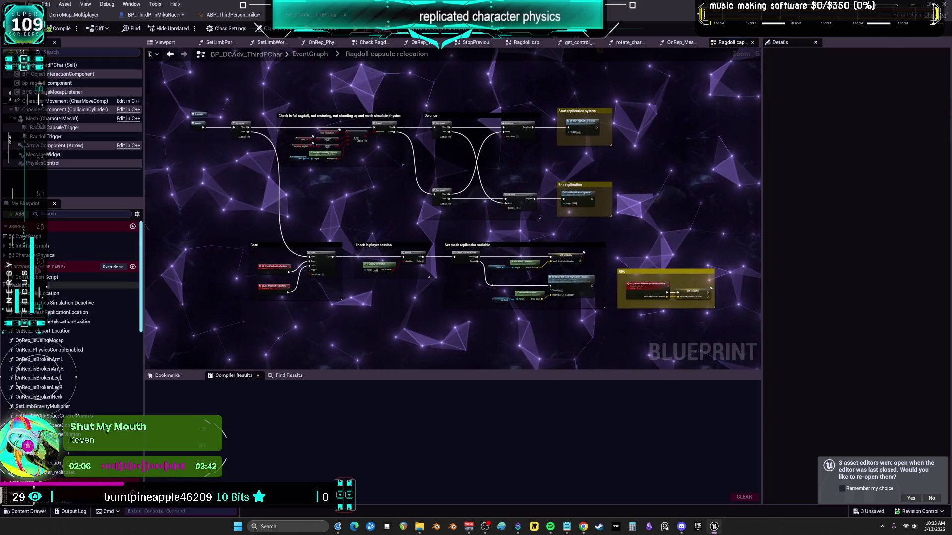
{"action": "left_click", "coordinate": [32, 245]}
{"action": "double_click", "coordinate": [39, 255]}
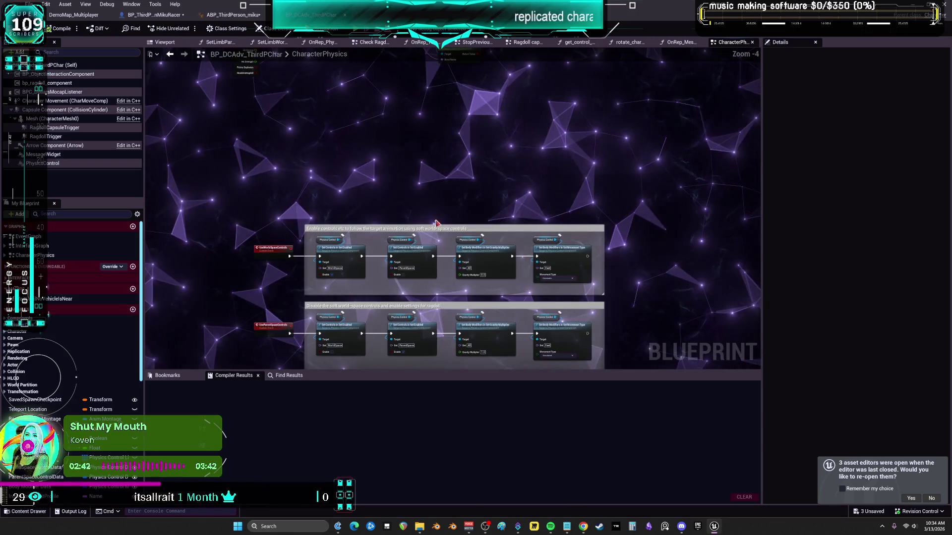
{"action": "scroll", "coordinate": [320, 208], "scroll_direction": "down", "scroll_amount": 4}
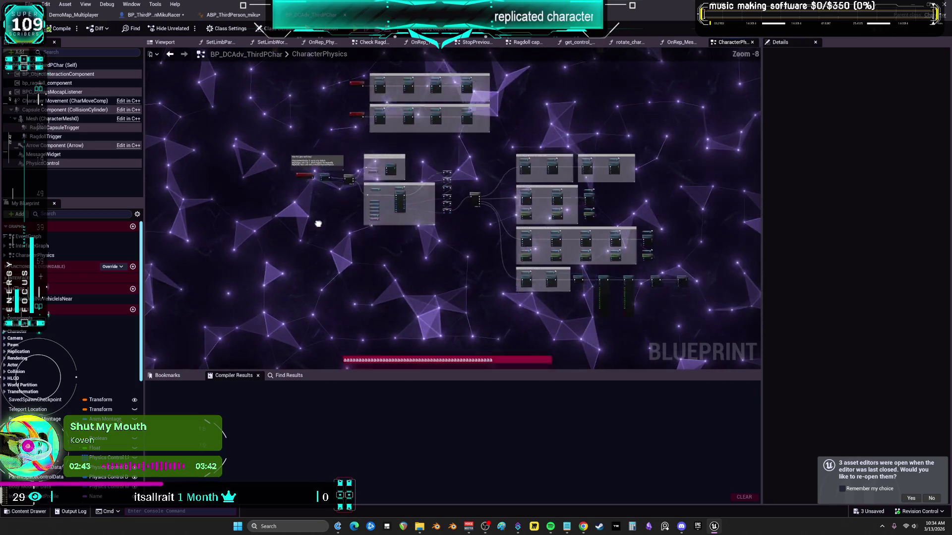
{"action": "key", "text": "ctrl+shift+s"}
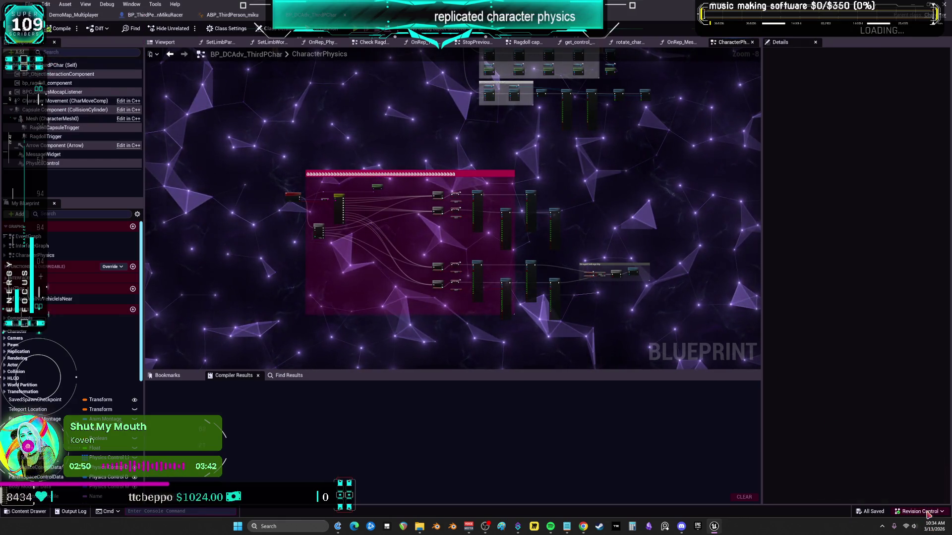
Submit the default changelist from View Changes, then cancel after it fails validation with 19 errors.
{"action": "left_click", "coordinate": [888, 474]}
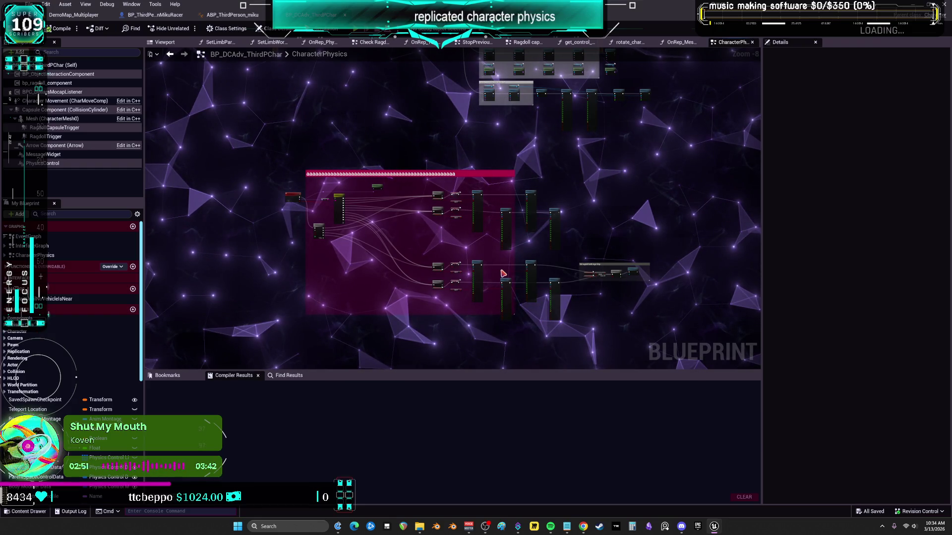
{"action": "left_click", "coordinate": [324, 277]}
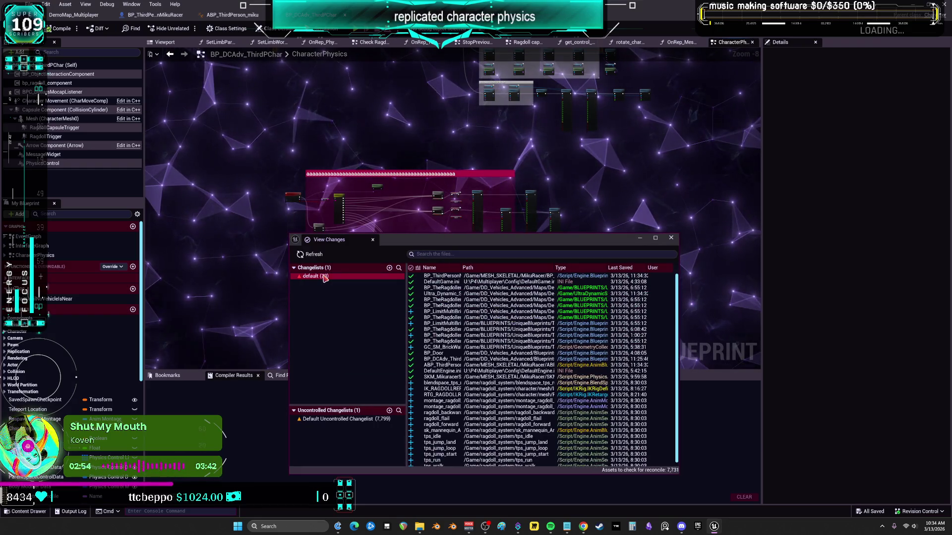
{"action": "right_click", "coordinate": [324, 278]}
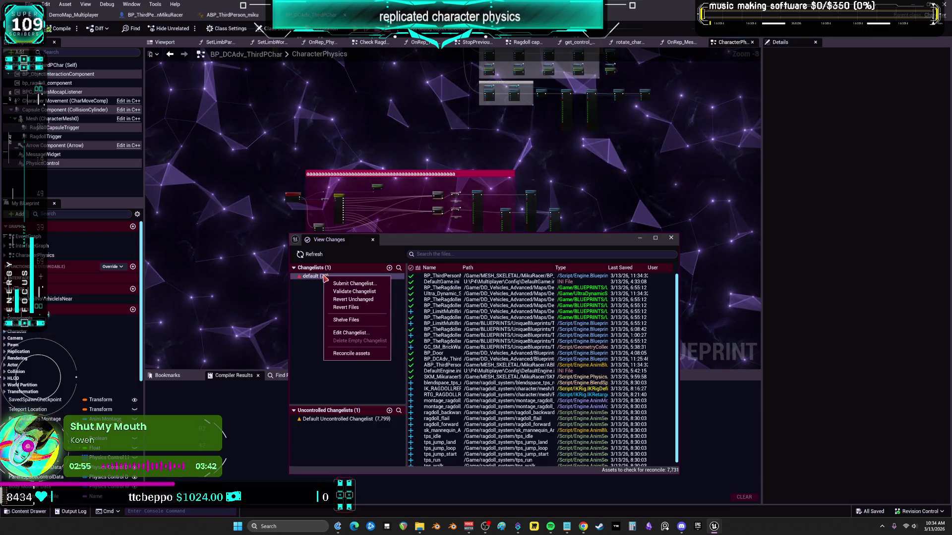
{"action": "left_click", "coordinate": [371, 284]}
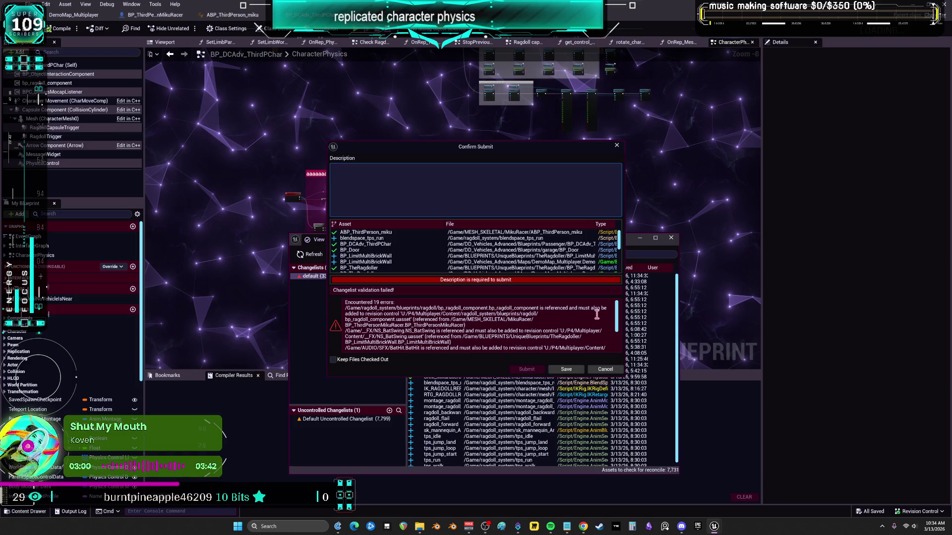
{"action": "left_click", "coordinate": [606, 370]}
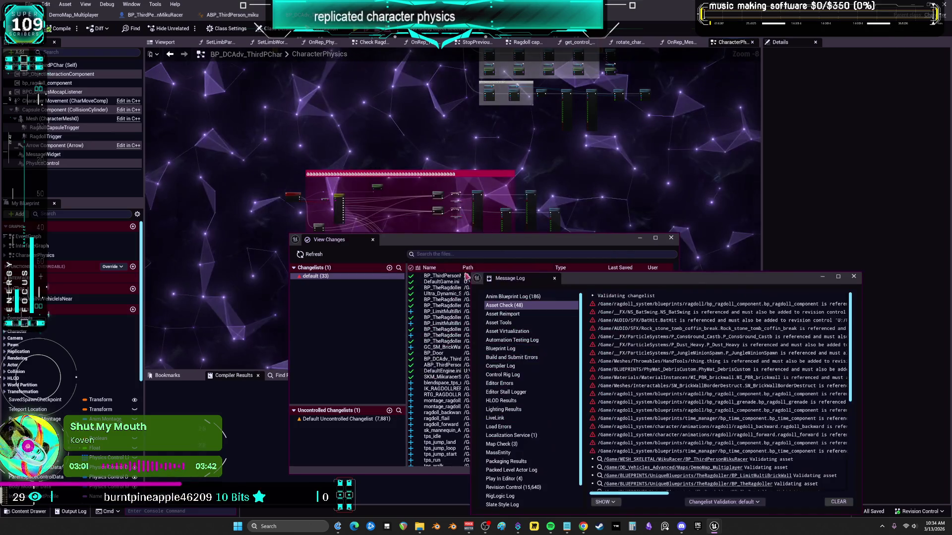
Close View Changes and show the ragdoll_system folder in the DemoMap_Multiplayer level editor.
{"action": "left_click", "coordinate": [671, 238]}
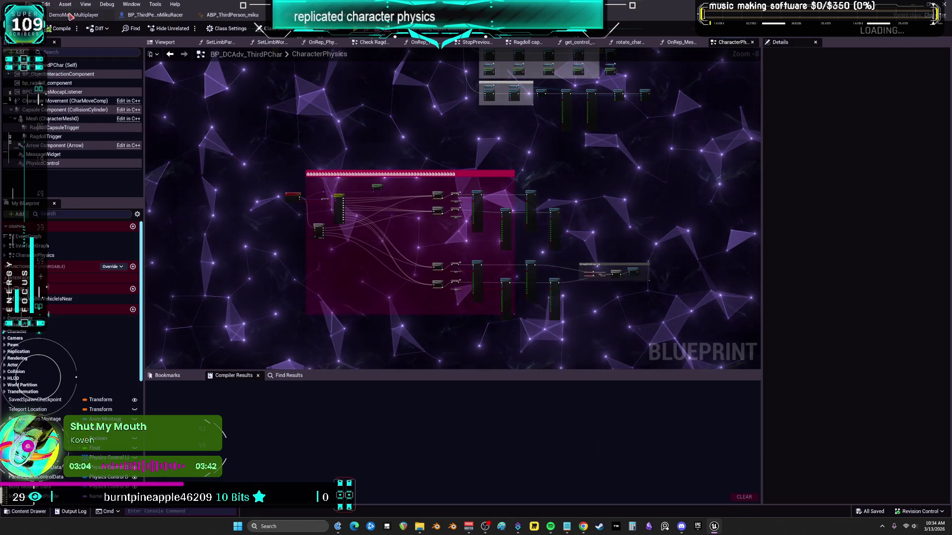
{"action": "left_click", "coordinate": [71, 16]}
{"action": "left_click", "coordinate": [46, 187]}
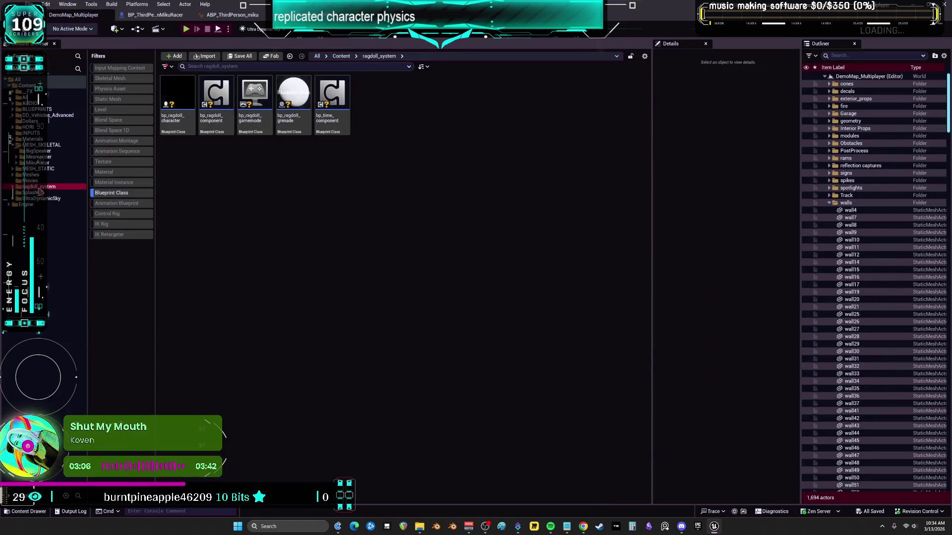
Mark all 44 files in the ragdoll_system folder for add to revision control.
{"action": "right_click", "coordinate": [45, 187]}
{"action": "mouse_move", "coordinate": [123, 361]}
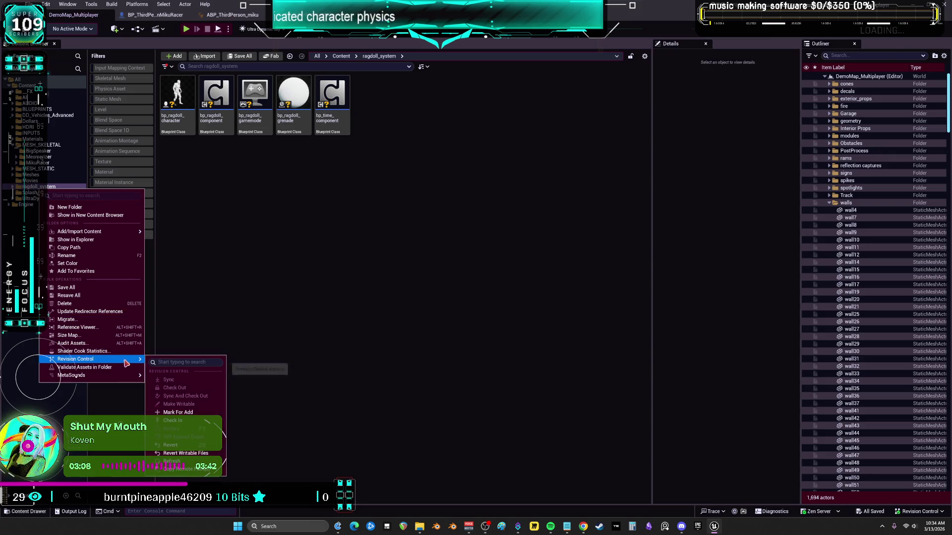
{"action": "left_click", "coordinate": [194, 413]}
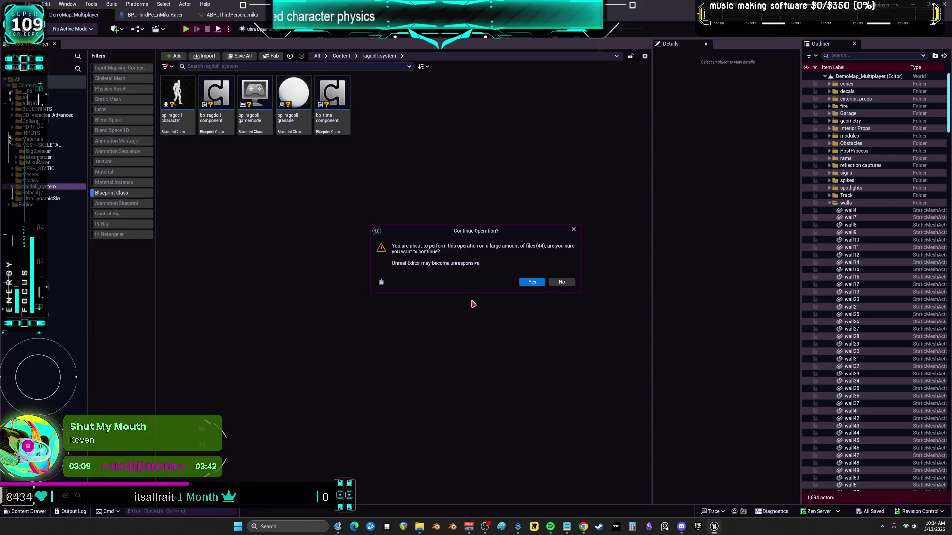
{"action": "left_click", "coordinate": [533, 283]}
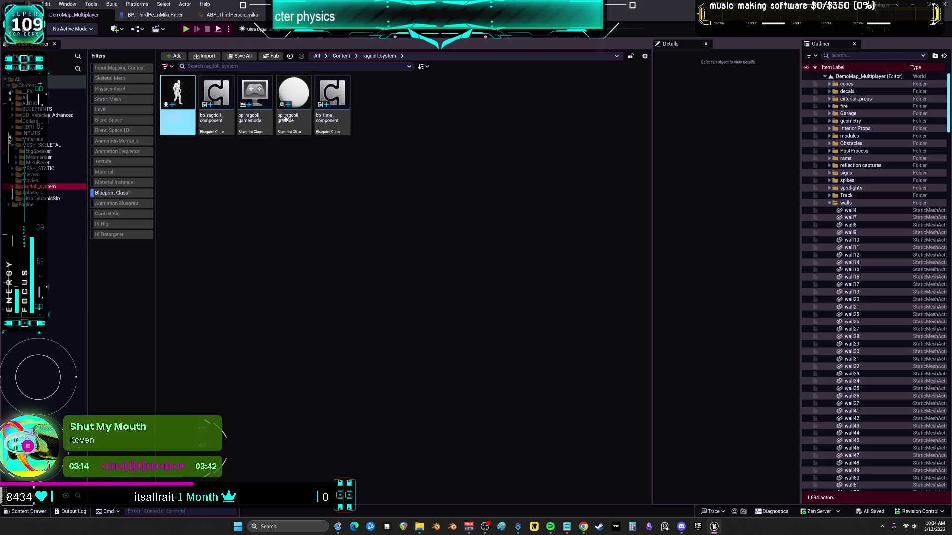
Retry submitting the default changelist, then cancel when validation reports 10 errors.
{"action": "left_click", "coordinate": [920, 511]}
{"action": "left_click", "coordinate": [892, 479]}
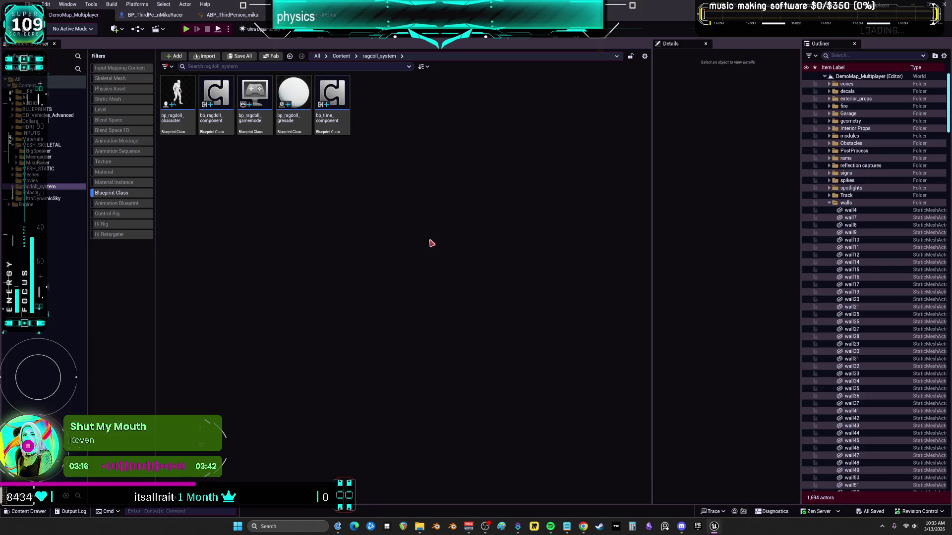
{"action": "left_click", "coordinate": [337, 277]}
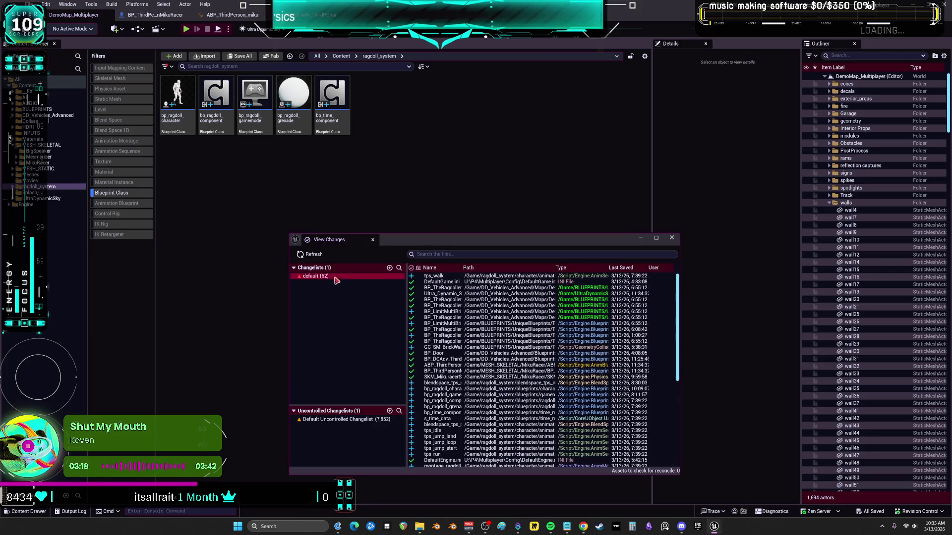
{"action": "right_click", "coordinate": [348, 276]}
{"action": "left_click", "coordinate": [377, 290]}
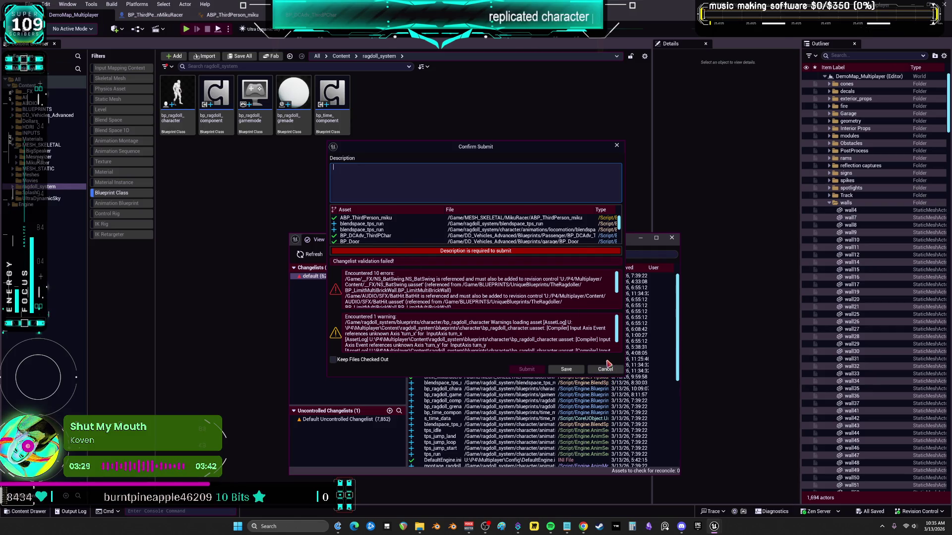
{"action": "left_click", "coordinate": [606, 370]}
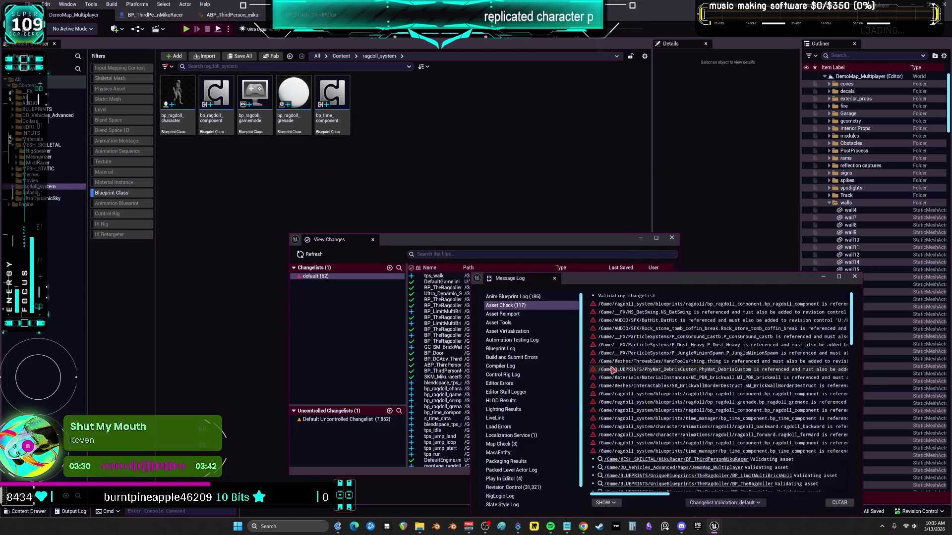
{"action": "left_click", "coordinate": [672, 238]}
{"action": "left_click", "coordinate": [47, 92]}
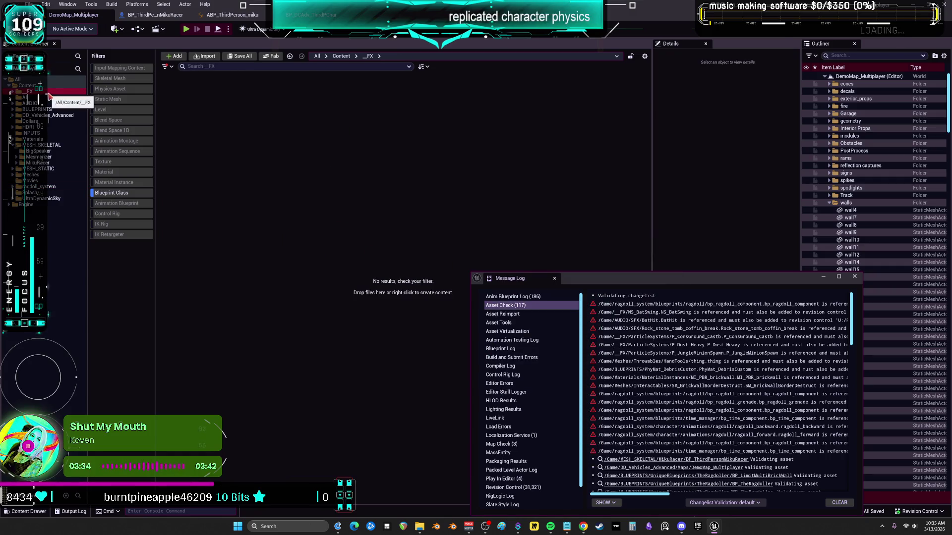
Clear the Blueprint-only filter and mark the BatSwing emitter for add.
{"action": "left_click", "coordinate": [113, 193]}
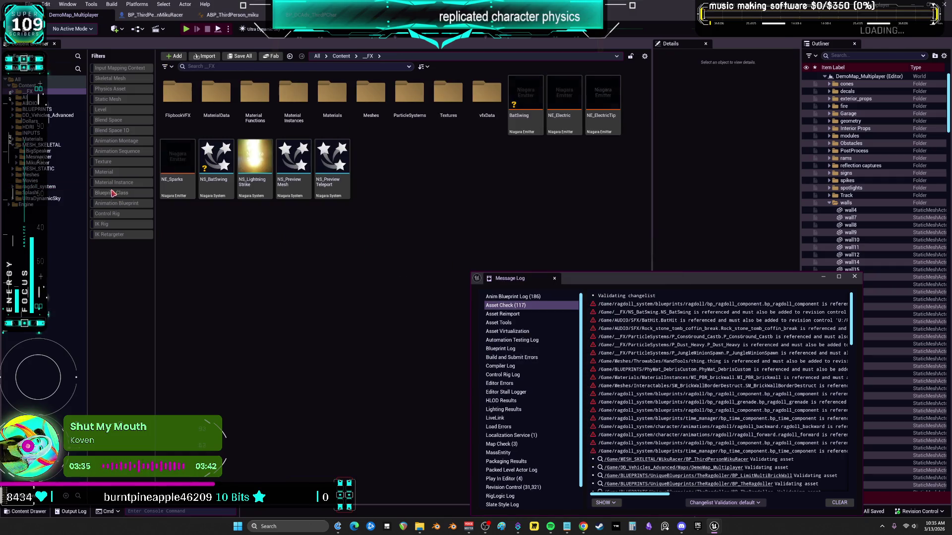
{"action": "right_click", "coordinate": [521, 89]}
{"action": "mouse_move", "coordinate": [581, 315]}
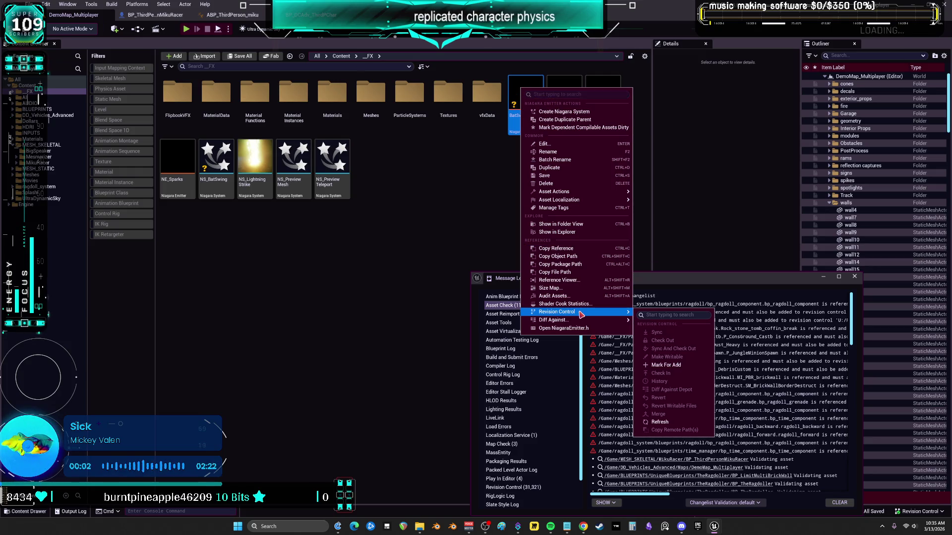
{"action": "left_click", "coordinate": [675, 365]}
Mark NS_BatSwing and the FlipbookVFX keyhole material for add to Perforce.
{"action": "right_click", "coordinate": [213, 156]}
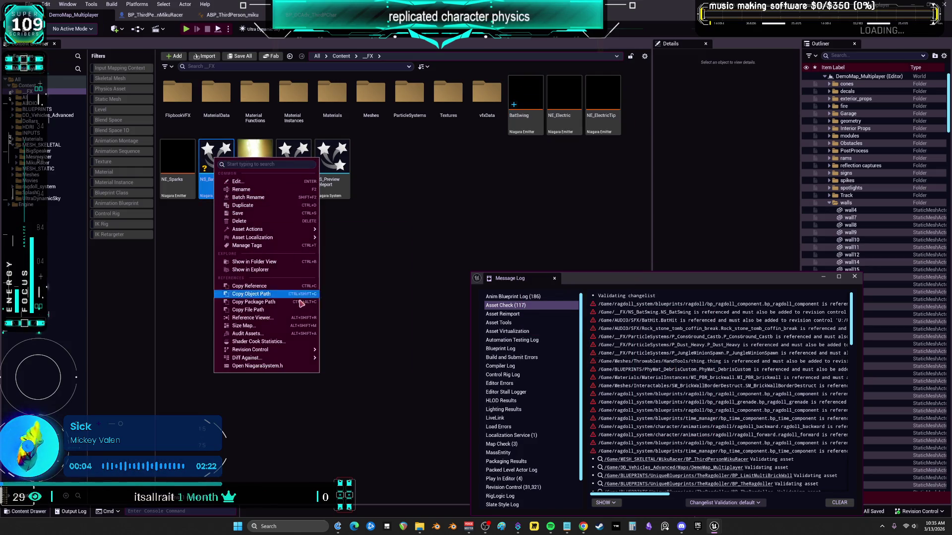
{"action": "mouse_move", "coordinate": [305, 348]}
{"action": "left_click", "coordinate": [369, 403]}
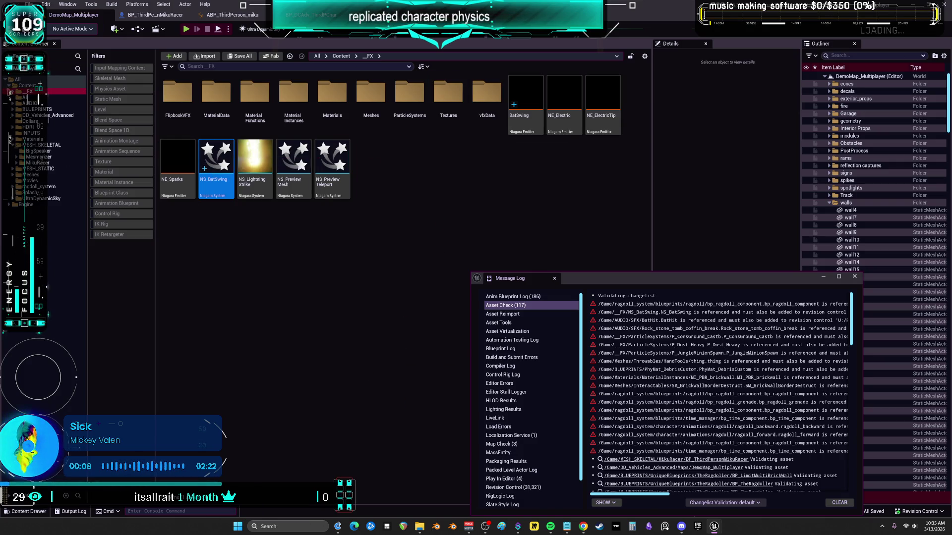
{"action": "double_click", "coordinate": [177, 93]}
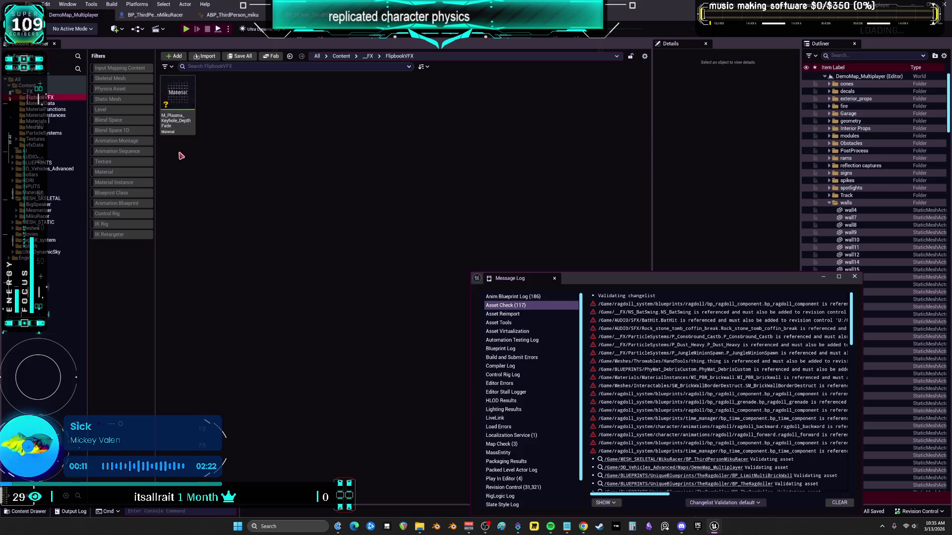
{"action": "right_click", "coordinate": [184, 93]}
{"action": "mouse_move", "coordinate": [262, 323]}
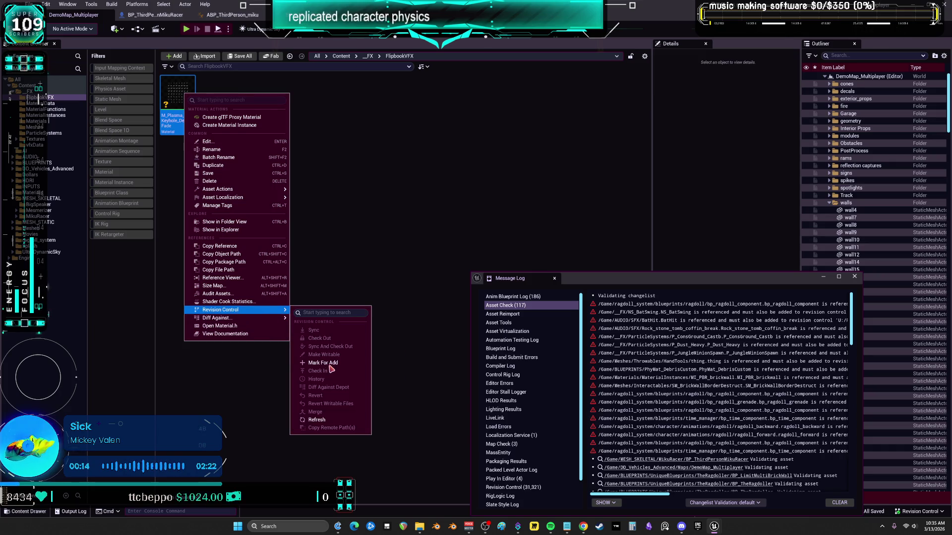
{"action": "left_click", "coordinate": [327, 363]}
Mark both material instances in the MaterialInstances folder for add.
{"action": "left_click", "coordinate": [59, 109]}
{"action": "left_click", "coordinate": [54, 115]}
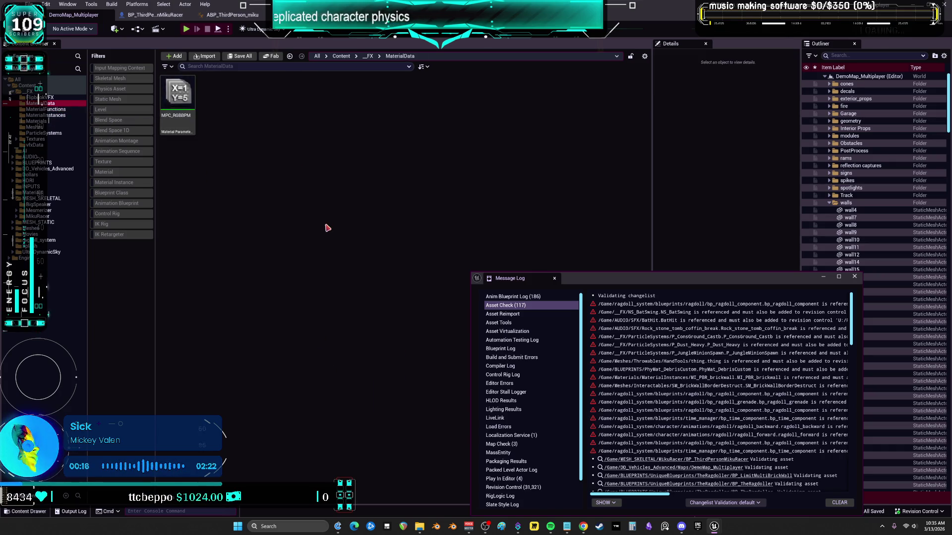
{"action": "left_click", "coordinate": [177, 99]}
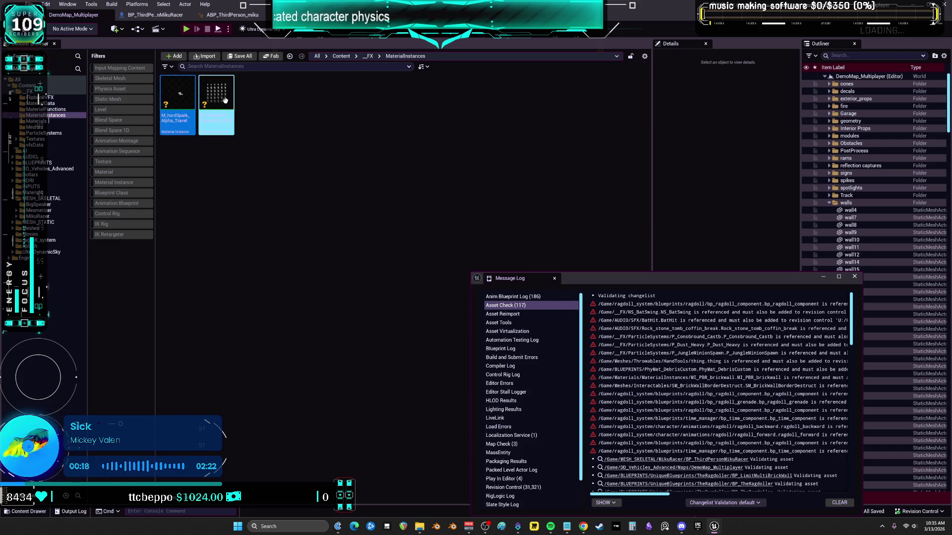
{"action": "left_click", "coordinate": [207, 96], "text": "shift"}
{"action": "right_click", "coordinate": [209, 100]}
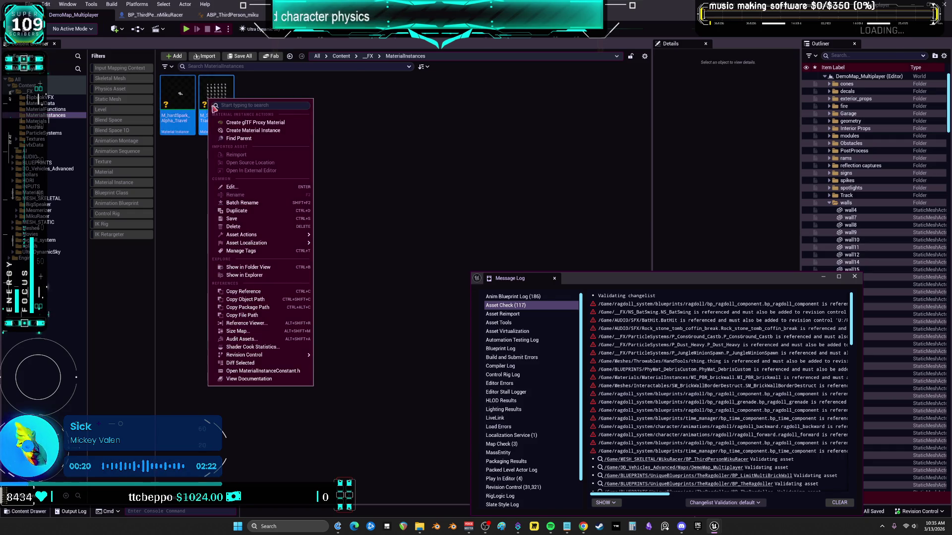
{"action": "mouse_move", "coordinate": [296, 355]}
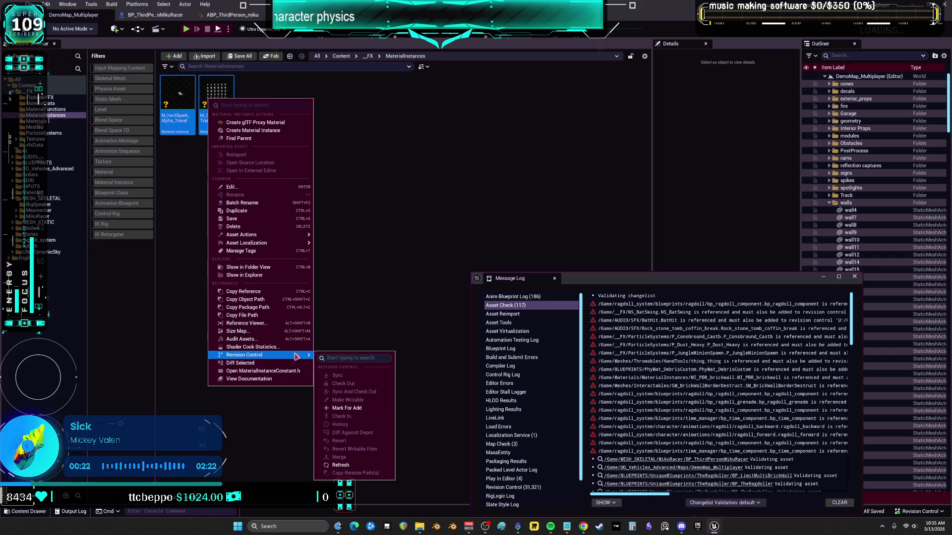
{"action": "left_click", "coordinate": [355, 411]}
Mark eight _FX materials for add, including M_ArrowFlare, M_GlowPoint_MASTER, M_LensFlare_TB_Soft and M_NeonLight_Trails.
{"action": "left_click", "coordinate": [54, 126]}
{"action": "left_click", "coordinate": [255, 99]}
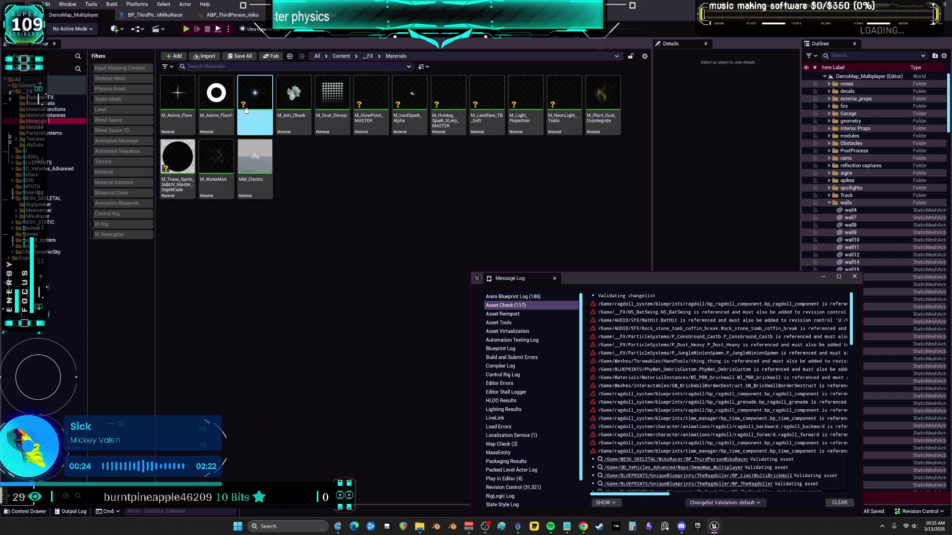
{"action": "left_click", "coordinate": [371, 99], "text": "ctrl"}
{"action": "left_click", "coordinate": [416, 132], "text": "ctrl"}
{"action": "left_click", "coordinate": [448, 130], "text": "ctrl"}
{"action": "left_click", "coordinate": [486, 129], "text": "ctrl"}
{"action": "left_click", "coordinate": [525, 127], "text": "ctrl"}
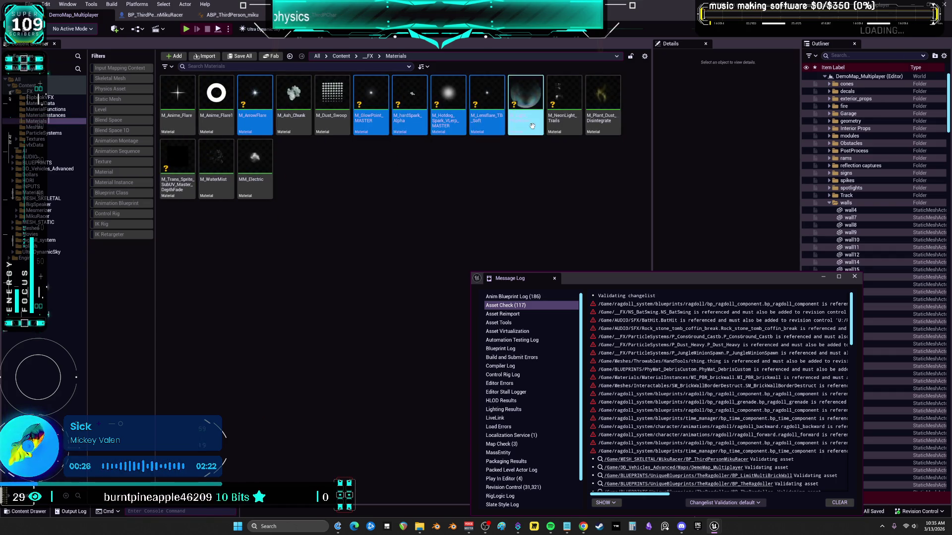
{"action": "left_click", "coordinate": [578, 126], "text": "ctrl"}
{"action": "left_click", "coordinate": [197, 189], "text": "ctrl"}
{"action": "right_click", "coordinate": [184, 158]}
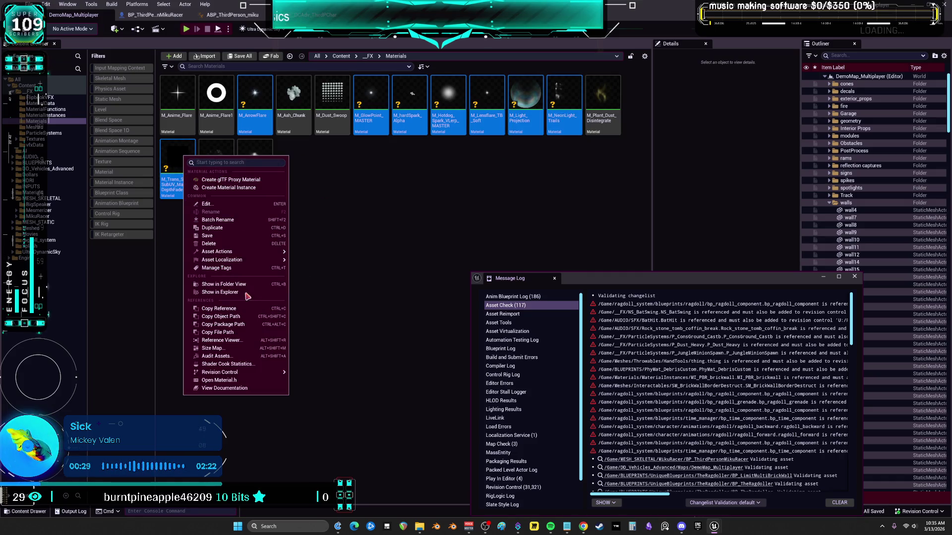
{"action": "mouse_move", "coordinate": [275, 372]}
{"action": "left_click", "coordinate": [322, 425]}
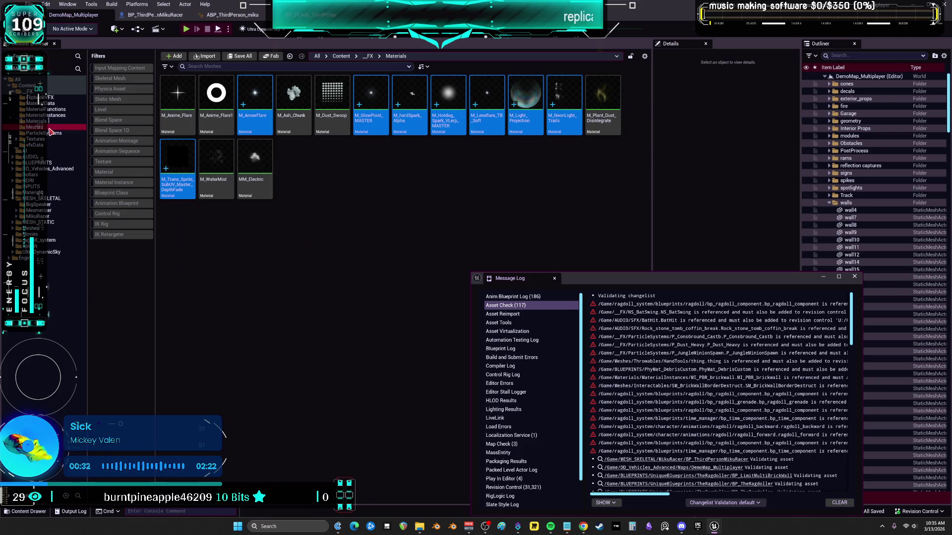
Mark the projection mesh in the Meshes folder for add.
{"action": "left_click", "coordinate": [34, 127]}
{"action": "right_click", "coordinate": [185, 100]}
{"action": "mouse_move", "coordinate": [248, 379]}
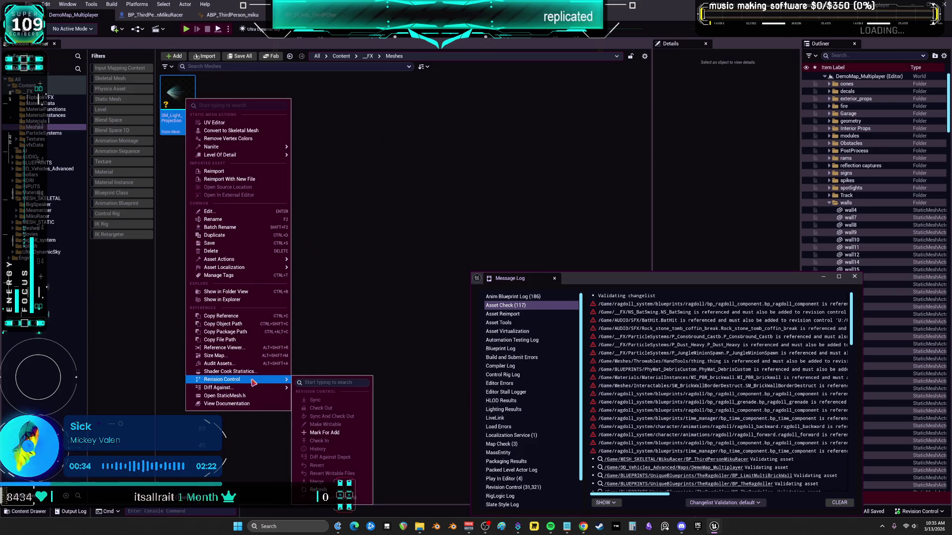
{"action": "left_click", "coordinate": [327, 433]}
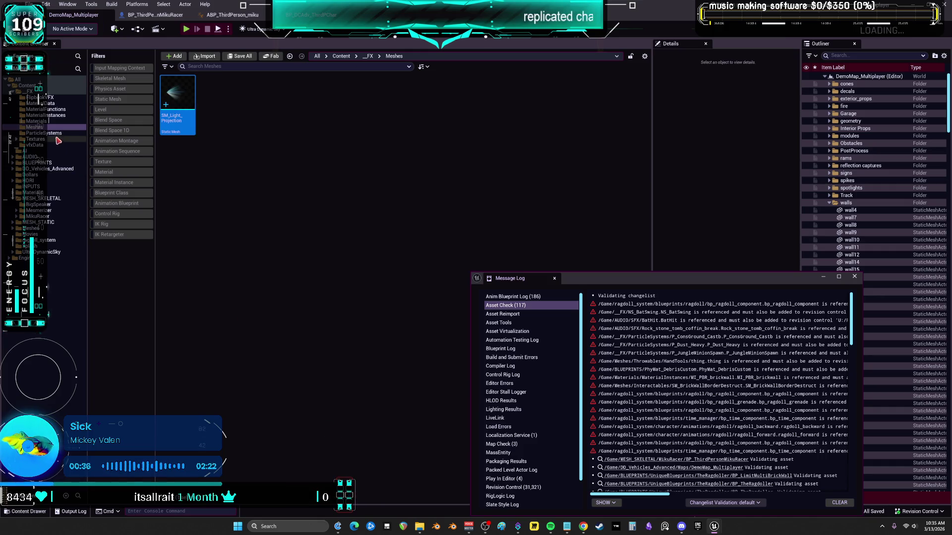
Mark all five assets in the ParticleSystems folder for add.
{"action": "left_click", "coordinate": [45, 133]}
{"action": "left_click_drag", "start_coordinate": [177, 100], "coordinate": [249, 128]}
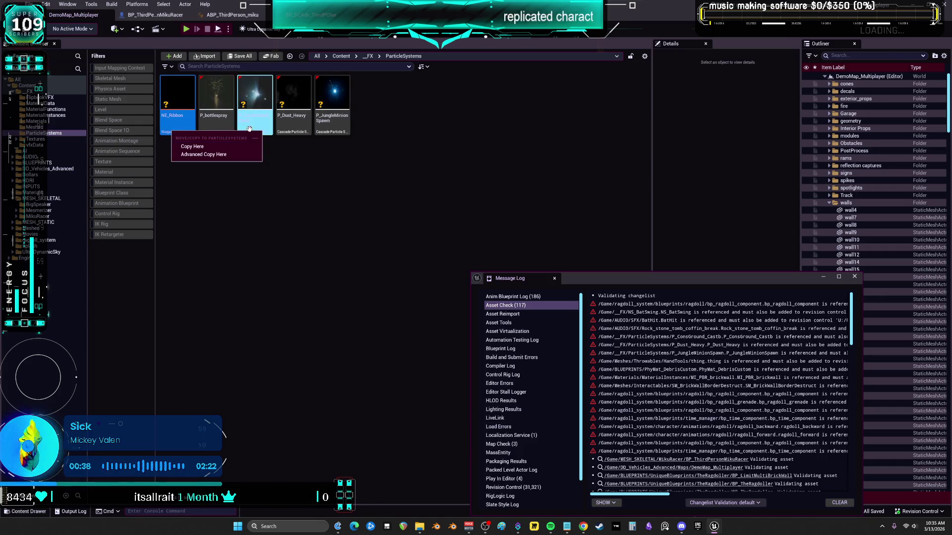
{"action": "left_click", "coordinate": [332, 114], "text": "shift"}
{"action": "right_click", "coordinate": [337, 132]}
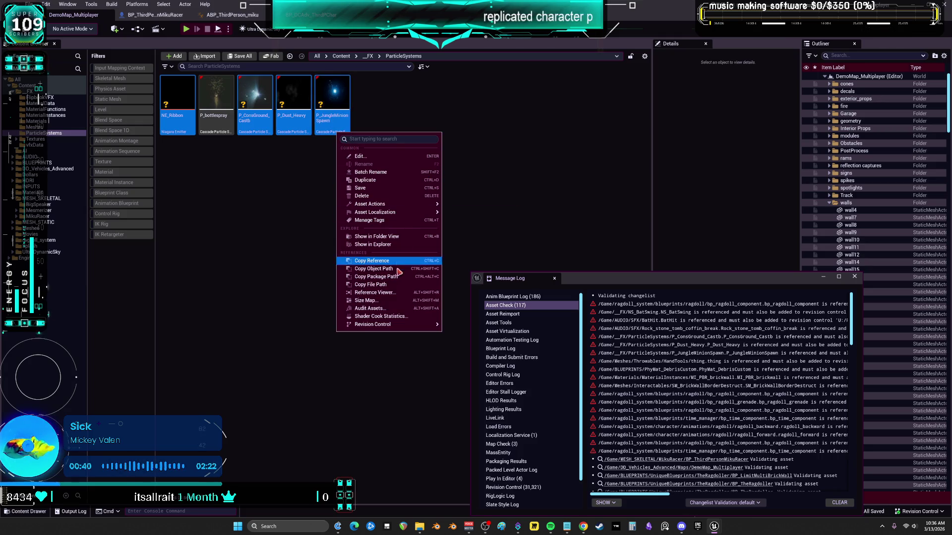
{"action": "mouse_move", "coordinate": [409, 323]}
{"action": "left_click", "coordinate": [480, 374]}
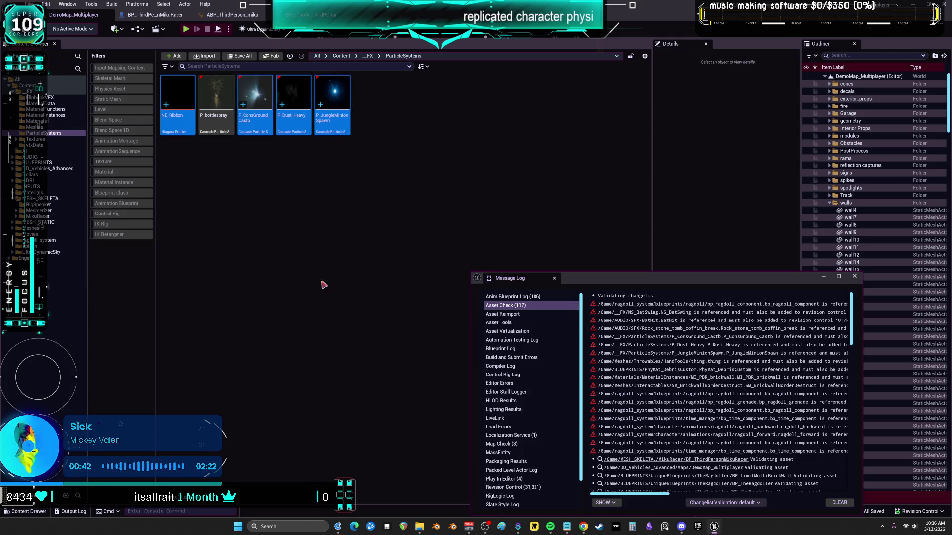
Mark T_Plasma_Wisps (Energy) and T_Flare_Spikeball (Flares) textures for add.
{"action": "double_click", "coordinate": [34, 139]}
{"action": "key", "text": "Down"}
{"action": "key", "text": "Down"}
{"action": "right_click", "coordinate": [174, 79]}
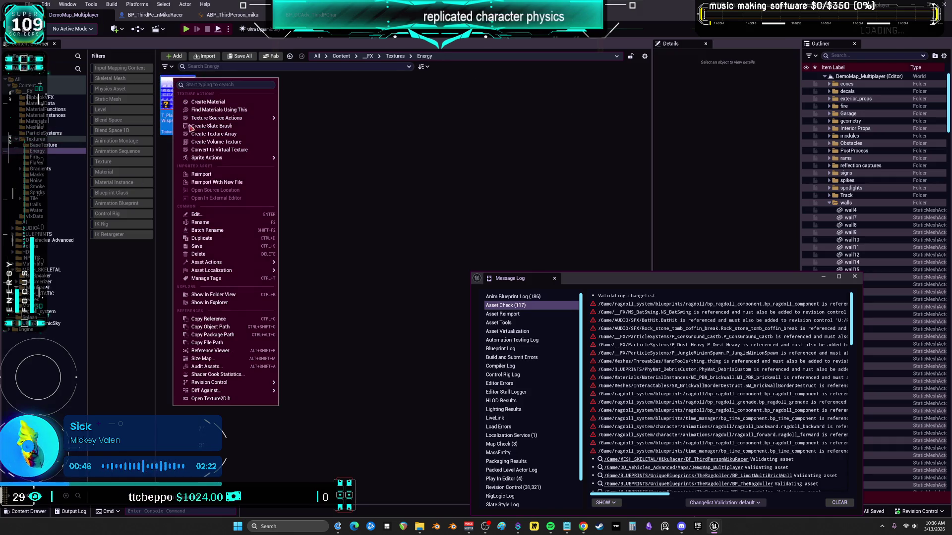
{"action": "mouse_move", "coordinate": [272, 382]}
{"action": "left_click", "coordinate": [311, 435]}
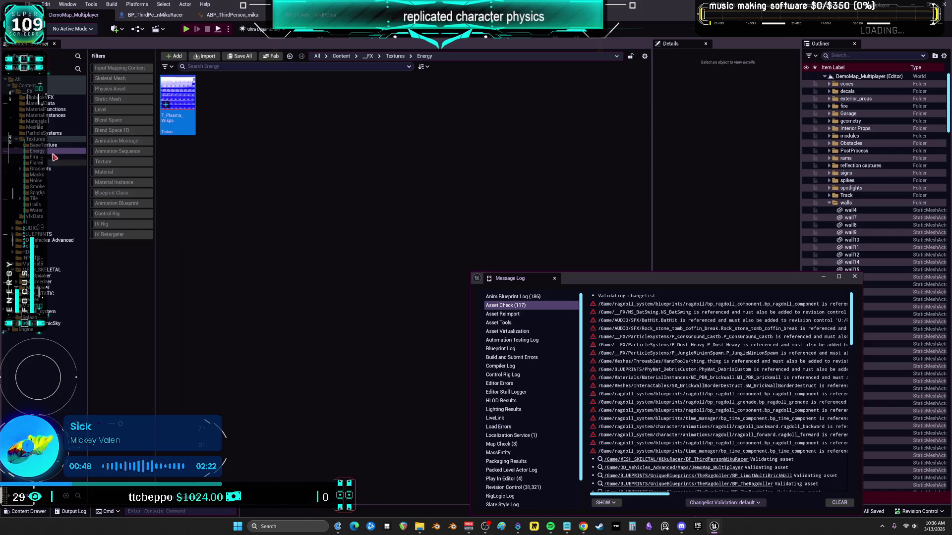
{"action": "key", "text": "Down"}
{"action": "key", "text": "Down"}
{"action": "right_click", "coordinate": [216, 100]}
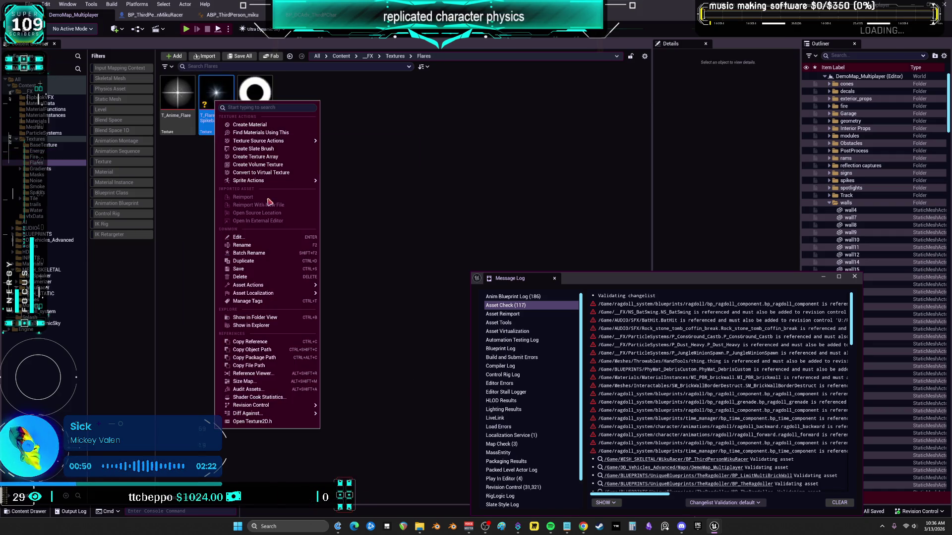
{"action": "mouse_move", "coordinate": [257, 413]}
{"action": "mouse_move", "coordinate": [299, 407]}
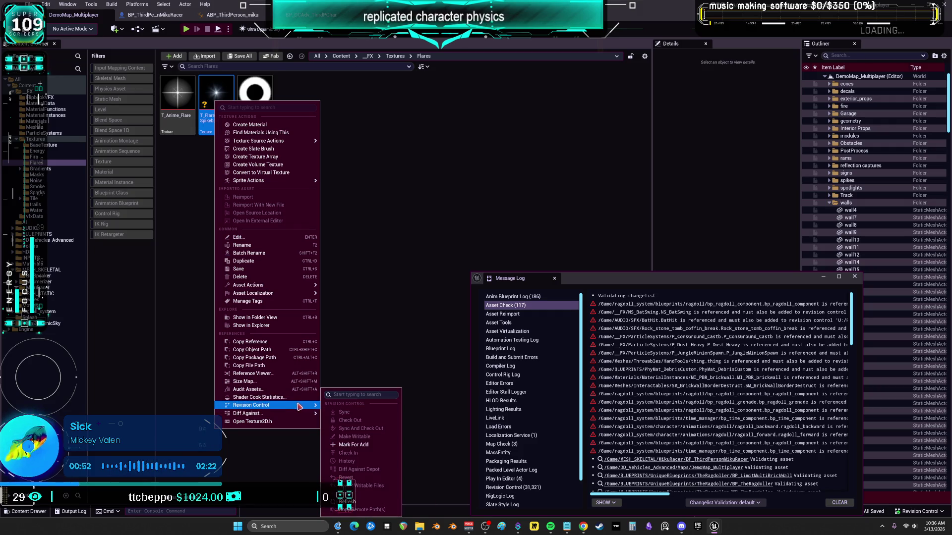
{"action": "left_click", "coordinate": [358, 445]}
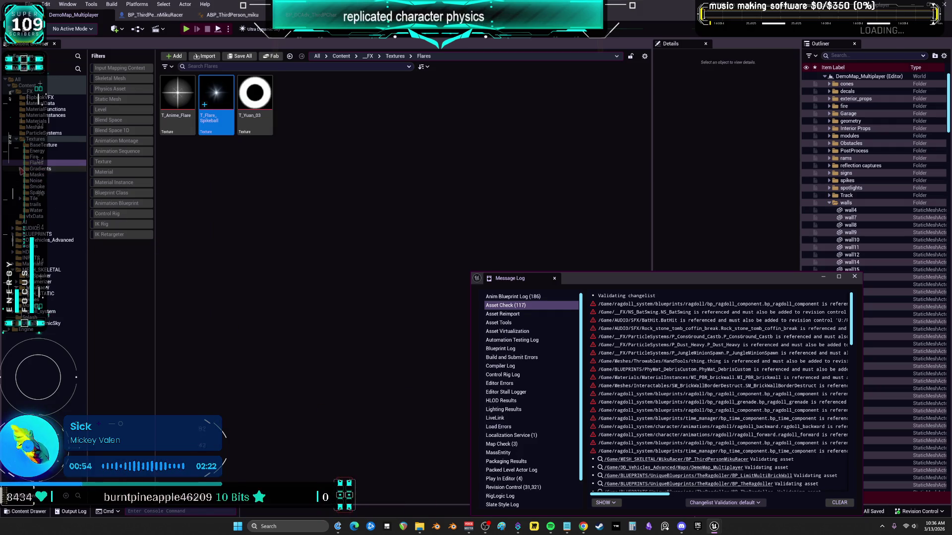
Mark T_Muriel_Prism_03 plus the aurora mask and T_Gradient_1 gradient textures for add.
{"action": "key", "text": "Down"}
{"action": "key", "text": "Down"}
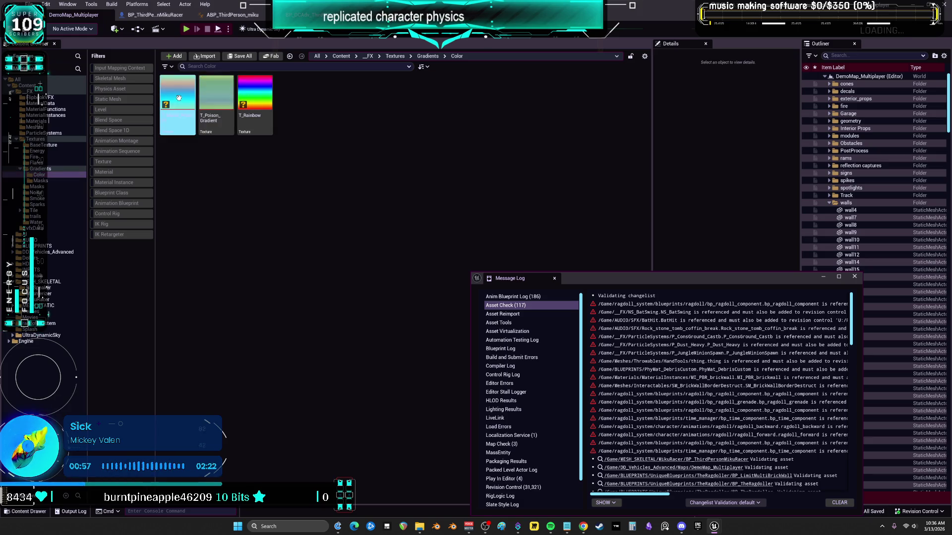
{"action": "right_click", "coordinate": [178, 99]}
{"action": "mouse_move", "coordinate": [274, 405]}
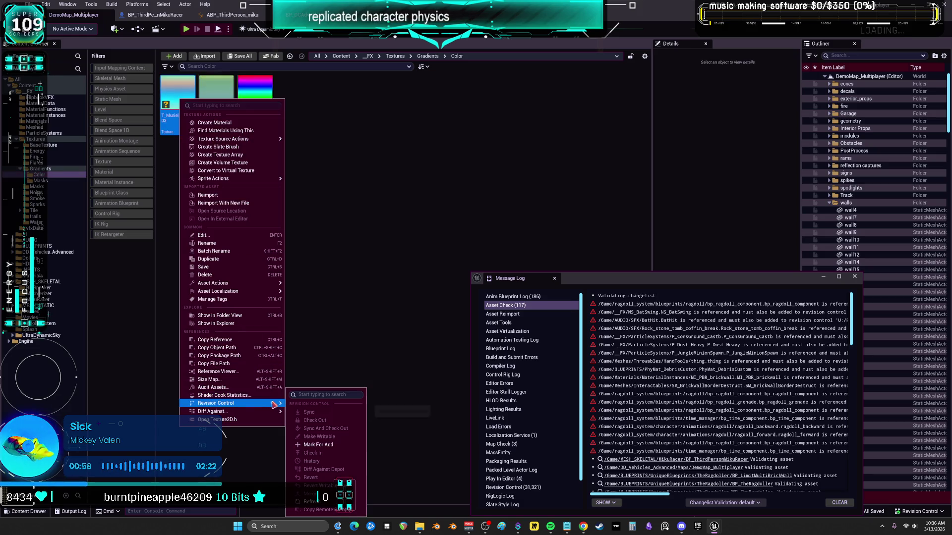
{"action": "left_click", "coordinate": [327, 445]}
{"action": "left_click", "coordinate": [48, 181]}
{"action": "left_click", "coordinate": [177, 99]}
{"action": "left_click", "coordinate": [215, 96], "text": "shift"}
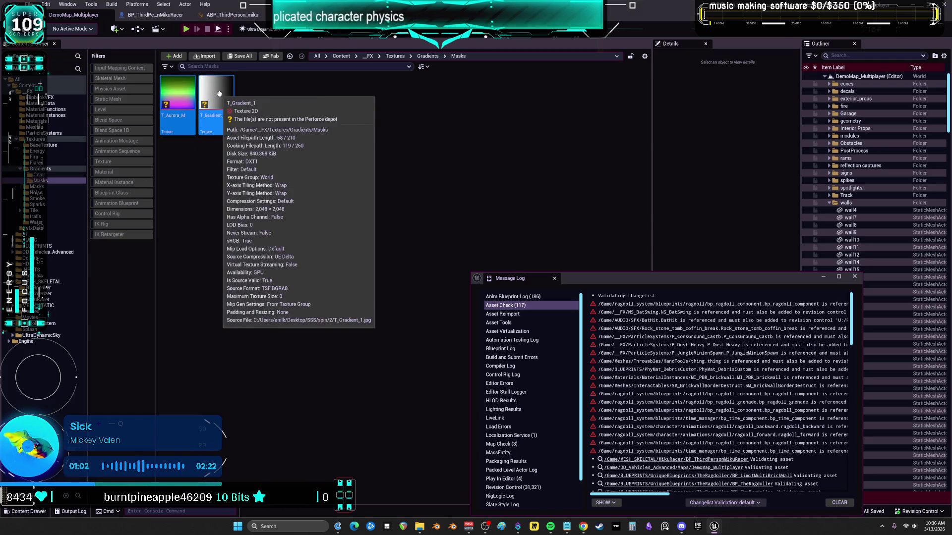
{"action": "right_click", "coordinate": [216, 94]}
{"action": "mouse_move", "coordinate": [307, 375]}
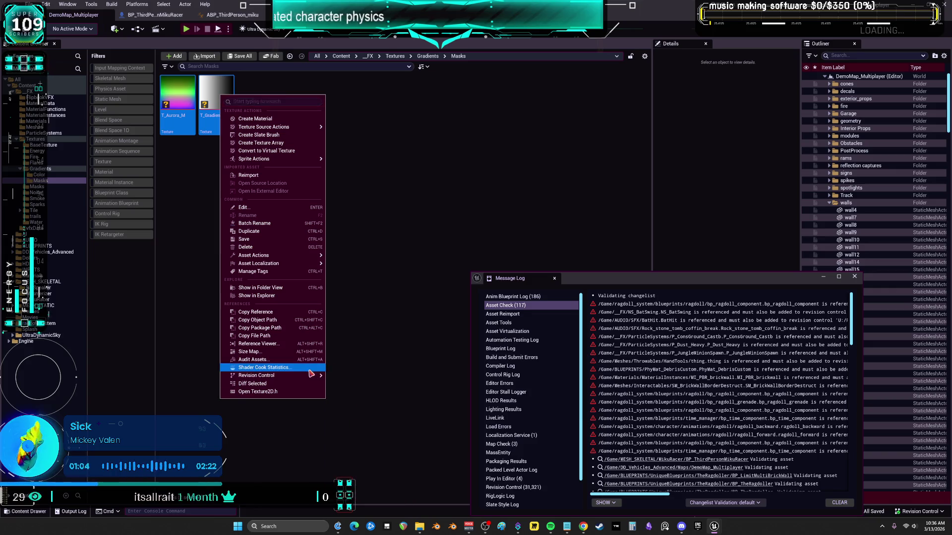
{"action": "left_click", "coordinate": [364, 429]}
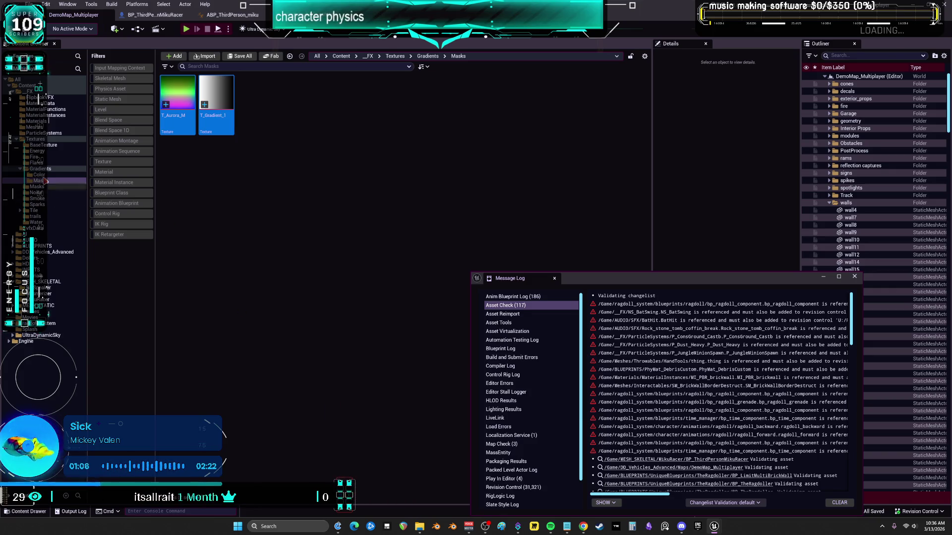
Mark T_Rainbow and T_Vert_Gradient_Soft for add, then show the Noise textures folder.
{"action": "left_click", "coordinate": [38, 175]}
{"action": "right_click", "coordinate": [258, 85]}
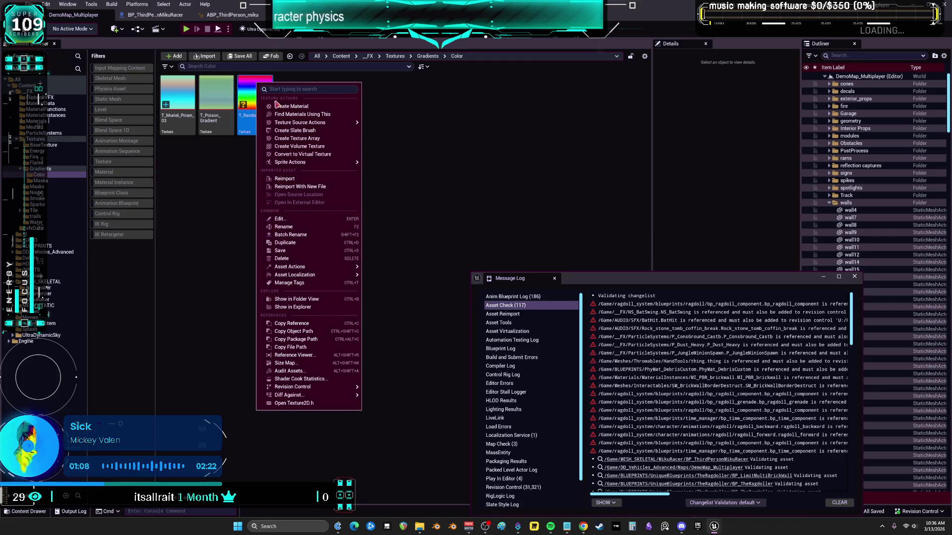
{"action": "mouse_move", "coordinate": [345, 388]}
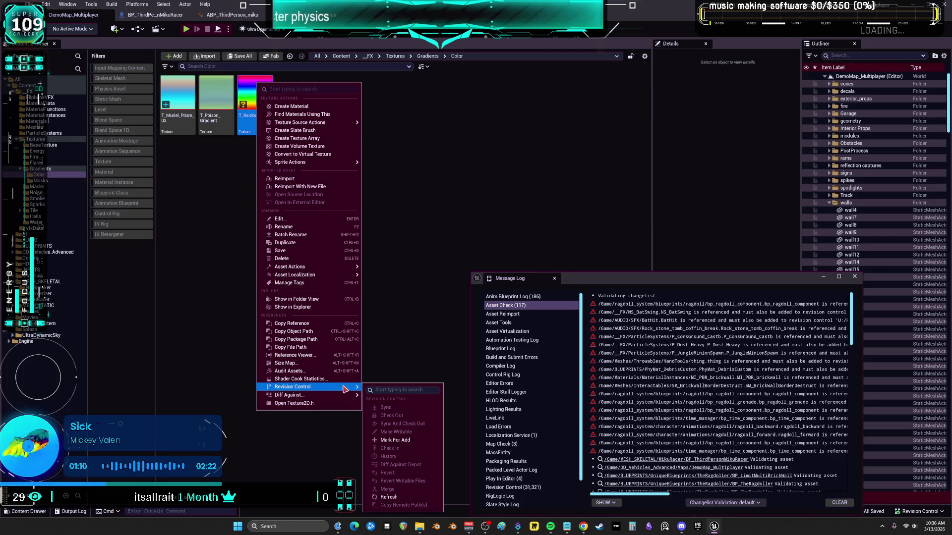
{"action": "left_click", "coordinate": [405, 440]}
{"action": "left_click", "coordinate": [44, 183]}
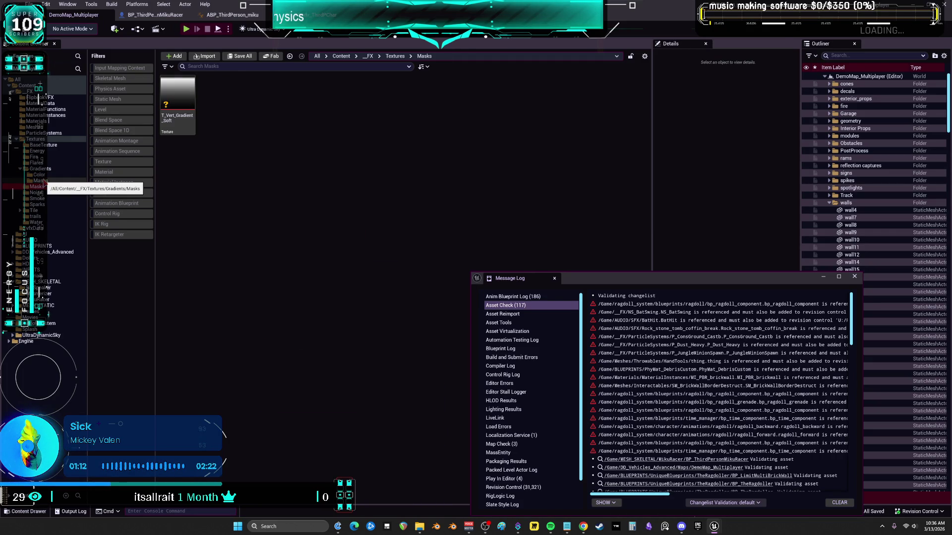
{"action": "right_click", "coordinate": [174, 92]}
{"action": "mouse_move", "coordinate": [266, 395]}
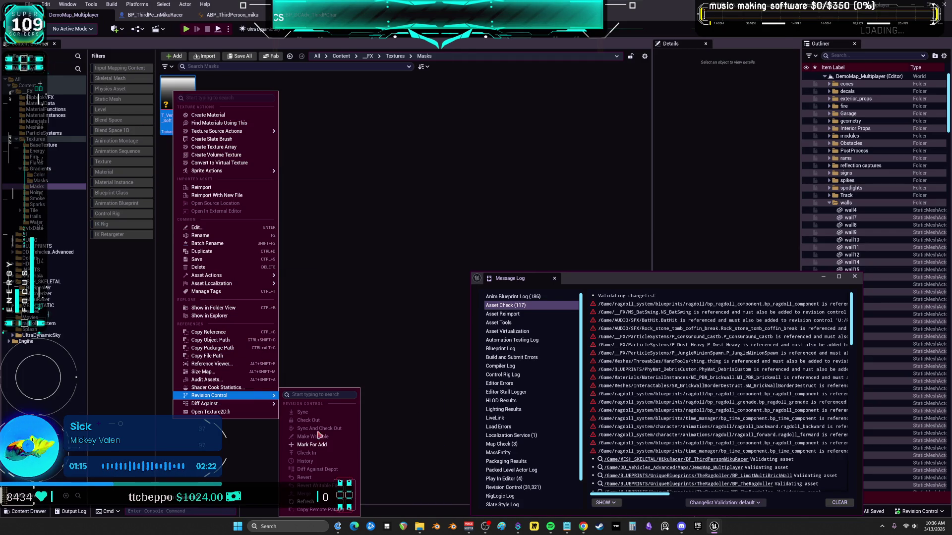
{"action": "left_click", "coordinate": [319, 445]}
{"action": "left_click", "coordinate": [36, 193]}
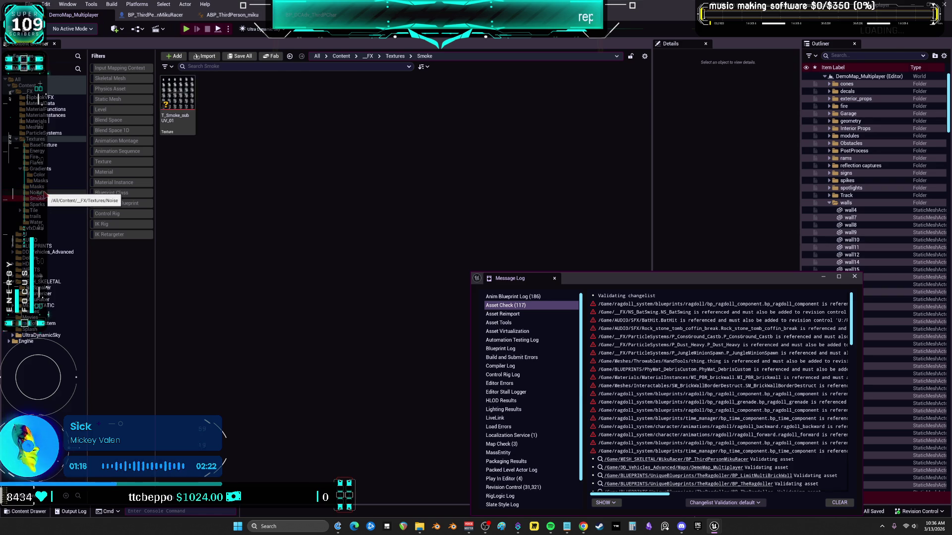
{"action": "left_click", "coordinate": [31, 4]}
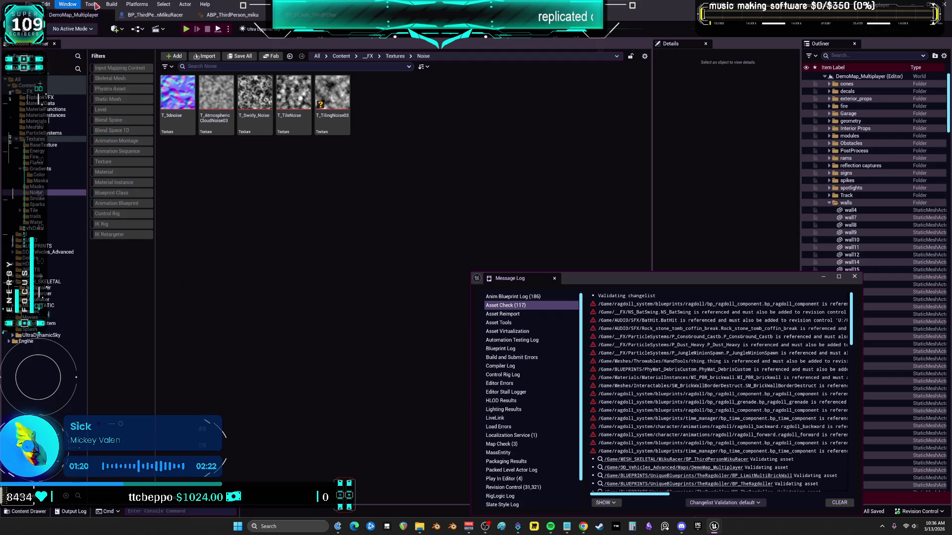
Show the top-level Content folders and dismiss the Content folder's action menu.
{"action": "mouse_move", "coordinate": [94, 4]}
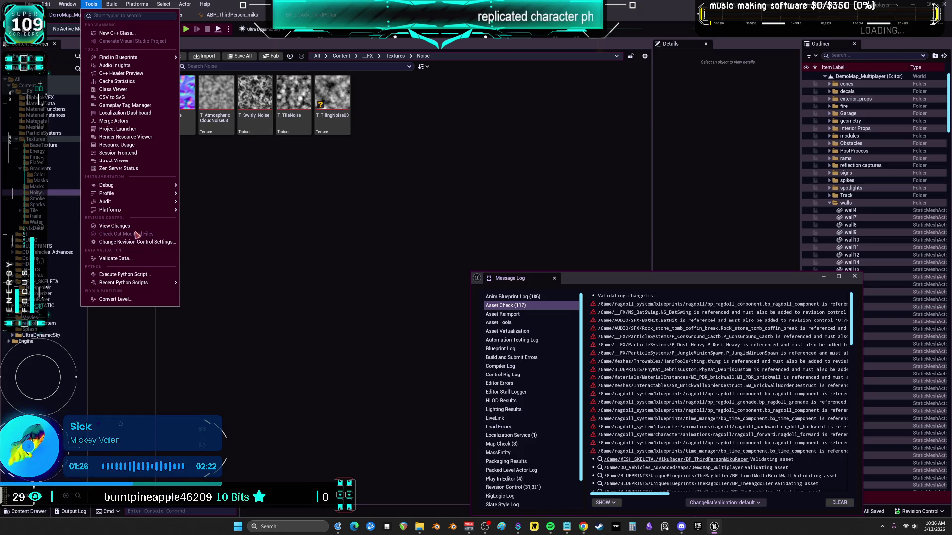
{"action": "left_click", "coordinate": [29, 85]}
{"action": "right_click", "coordinate": [46, 88]}
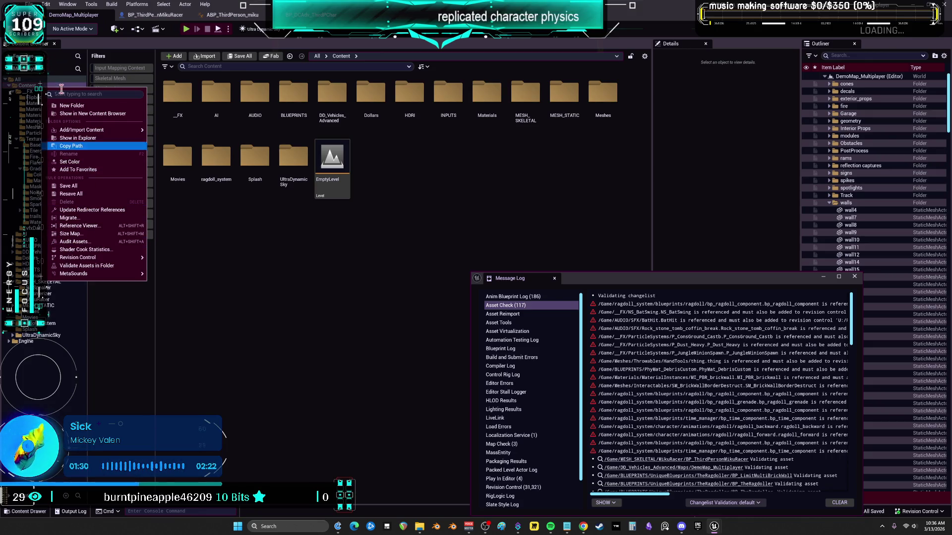
{"action": "key", "text": "Escape"}
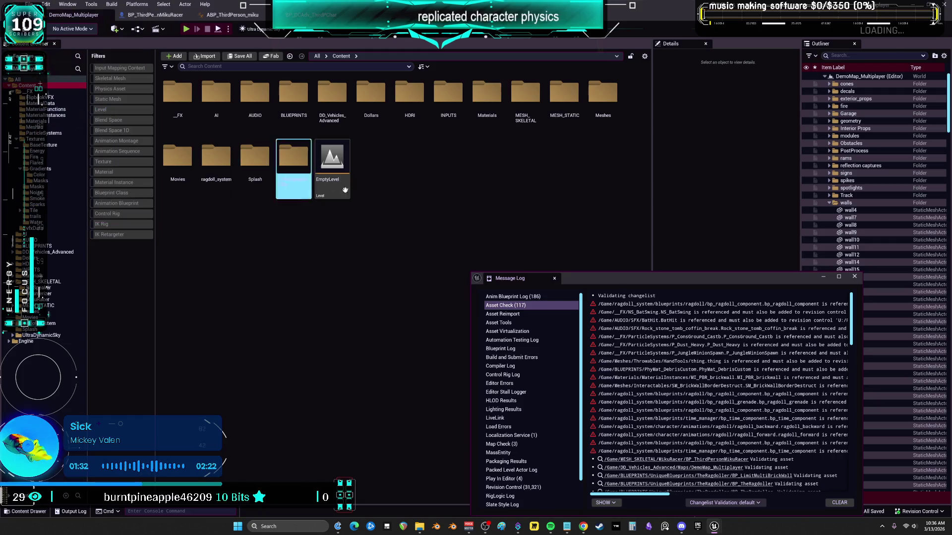
Close the Message Log and open View Changes showing the default changelist's 87 files.
{"action": "left_click", "coordinate": [854, 277]}
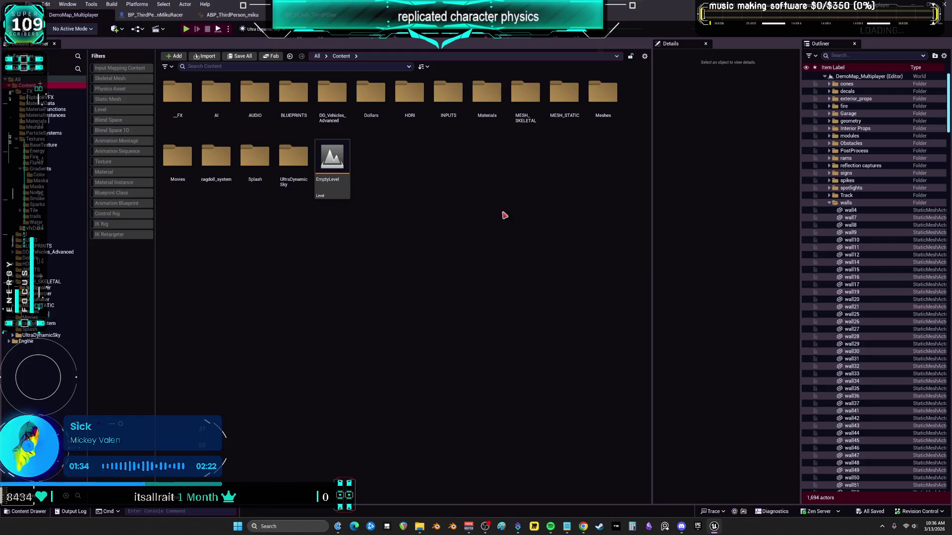
{"action": "left_click", "coordinate": [919, 510]}
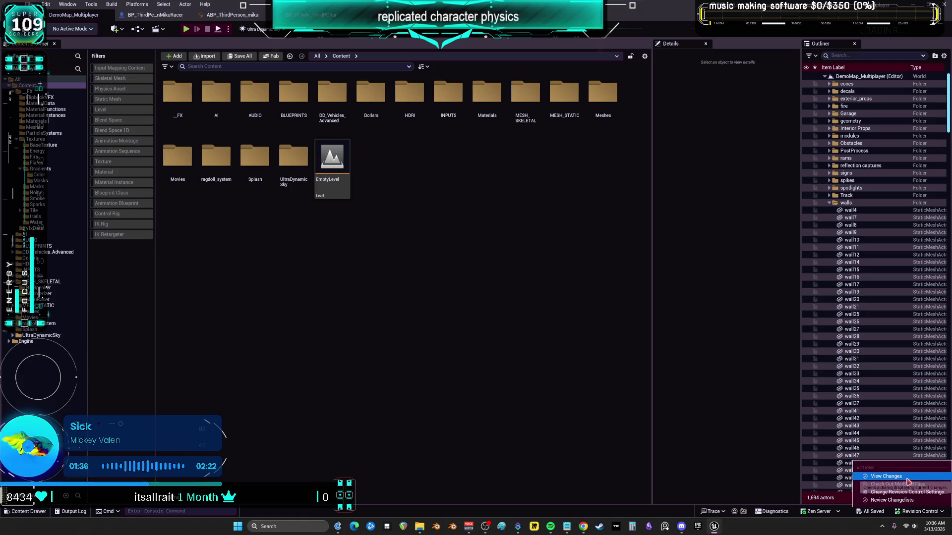
{"action": "left_click", "coordinate": [794, 423]}
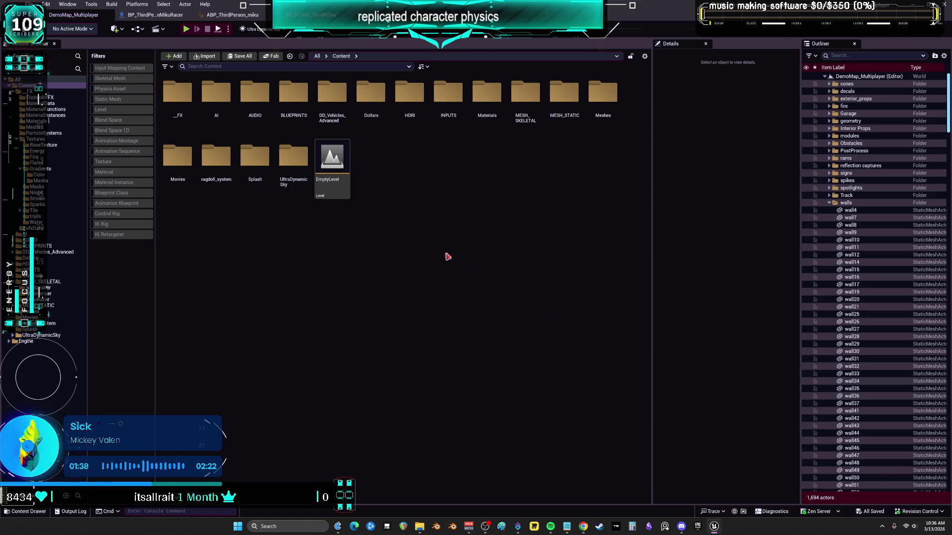
{"action": "scroll", "coordinate": [542, 370], "scroll_direction": "down", "scroll_amount": 15}
{"action": "scroll", "coordinate": [607, 399], "scroll_direction": "up", "scroll_amount": 15}
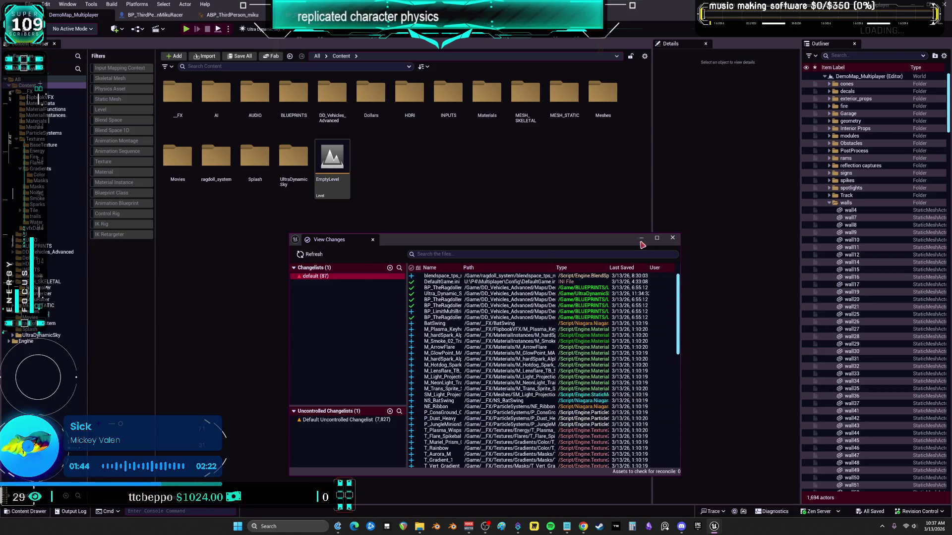
{"action": "right_click", "coordinate": [322, 278]}
Submit the default changelist, review the 17 unadded-reference errors like T_TilingNoise03 and M_Ribbon, then cancel.
{"action": "left_click", "coordinate": [344, 284]}
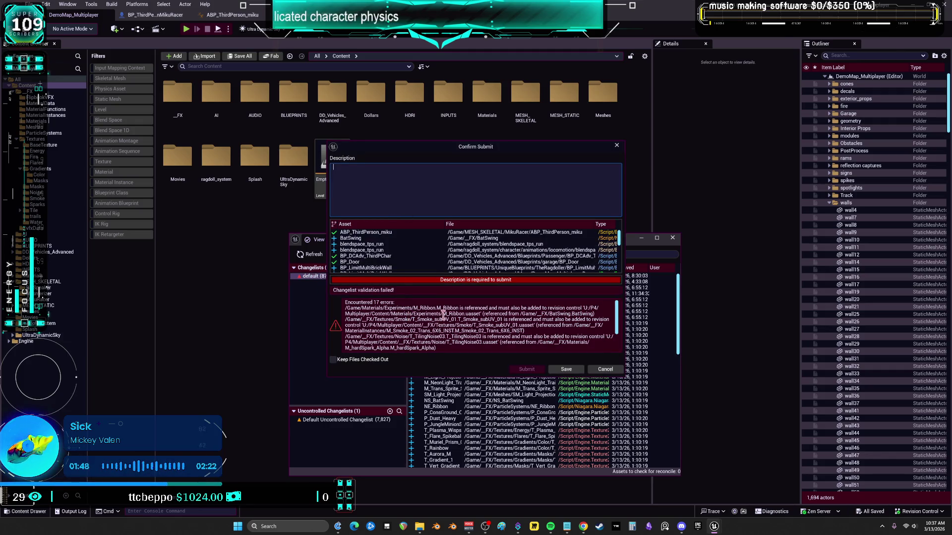
{"action": "scroll", "coordinate": [462, 315], "scroll_direction": "down", "scroll_amount": 3}
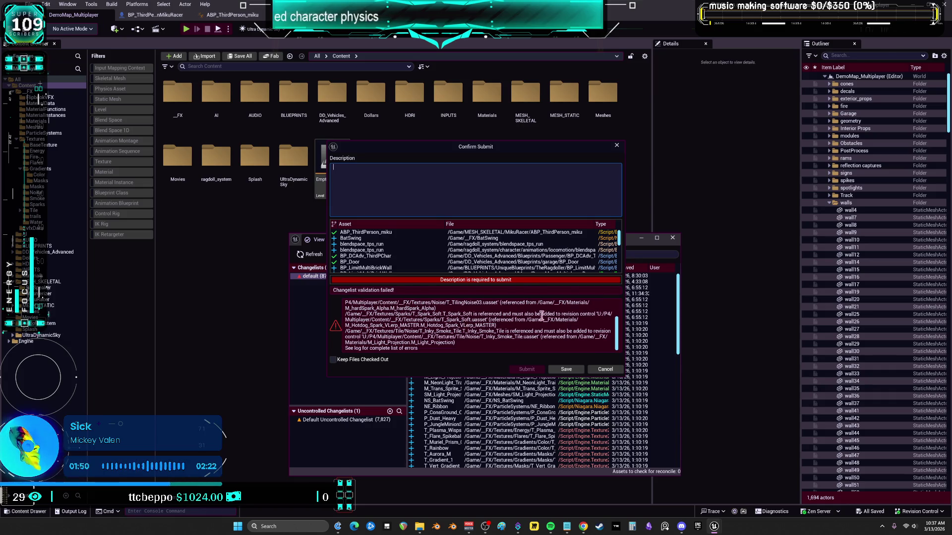
{"action": "scroll", "coordinate": [451, 332], "scroll_direction": "up", "scroll_amount": 3}
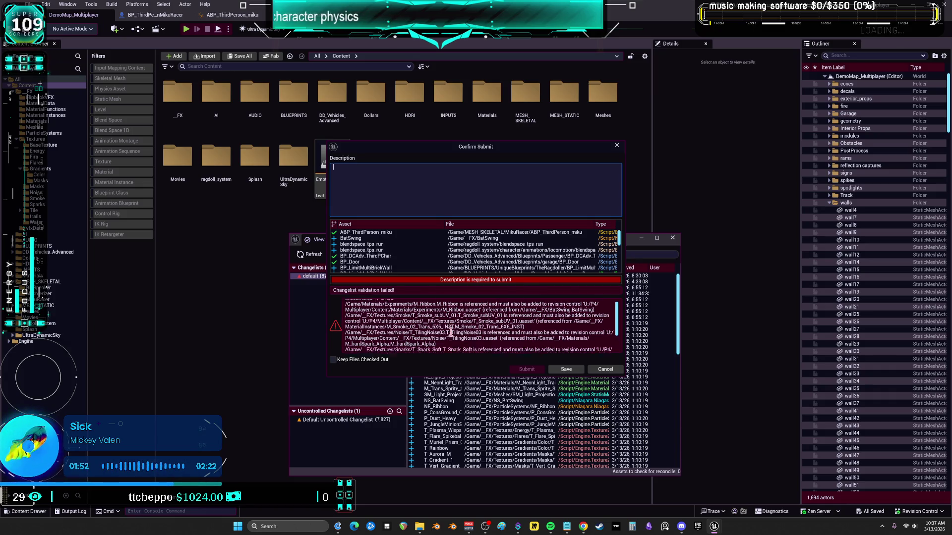
{"action": "left_click", "coordinate": [519, 309]}
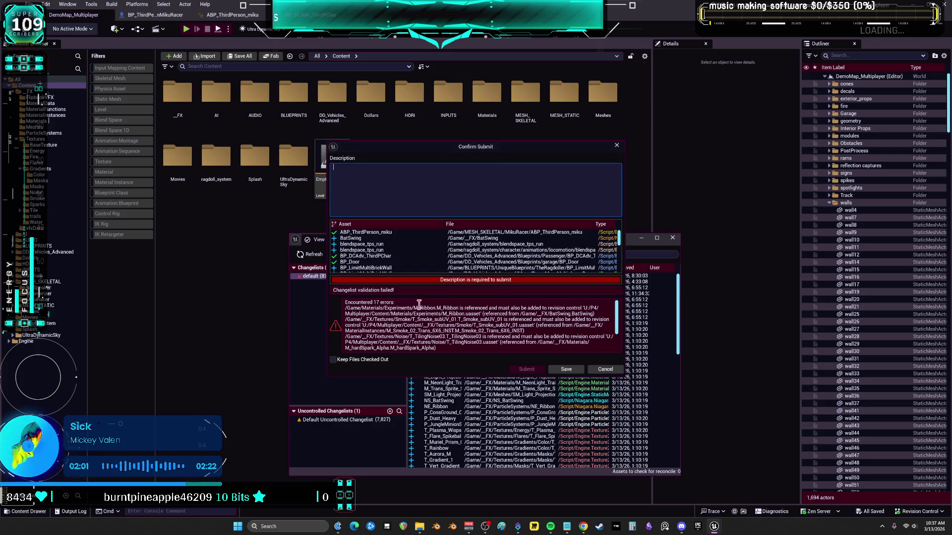
{"action": "left_click", "coordinate": [607, 371]}
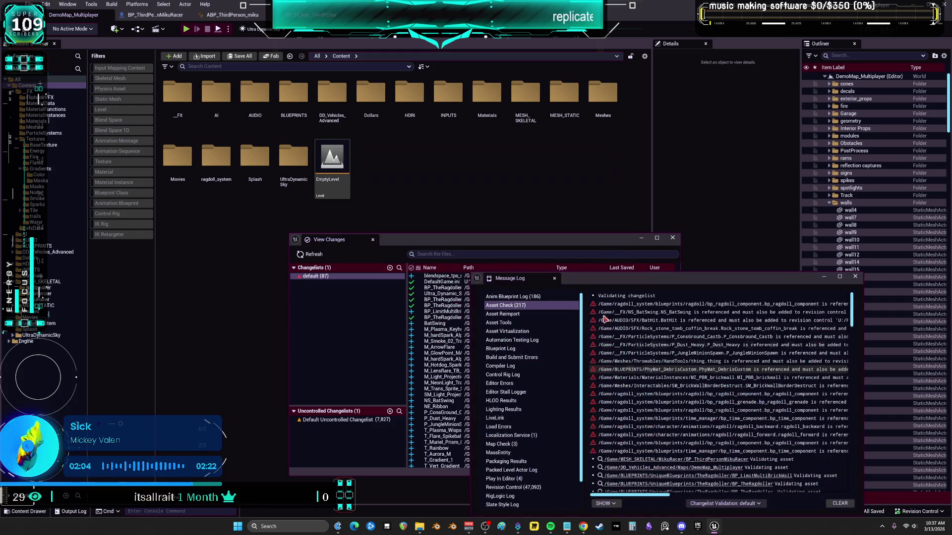
Close View Changes and widen the Message Log to read the full asset paths.
{"action": "left_click", "coordinate": [673, 239]}
{"action": "scroll", "coordinate": [712, 422], "scroll_direction": "down", "scroll_amount": 5}
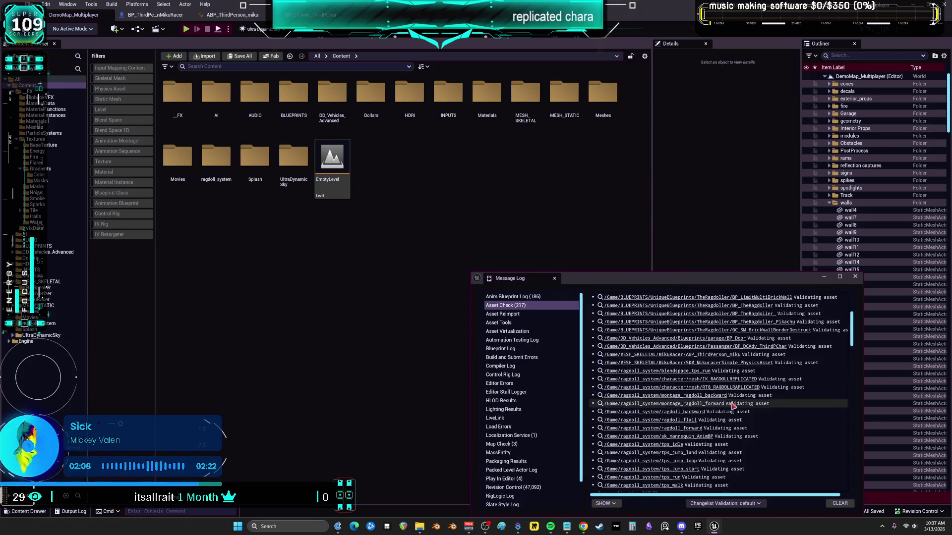
{"action": "left_click_drag", "start_coordinate": [851, 352], "coordinate": [853, 479]}
{"action": "scroll", "coordinate": [724, 424], "scroll_direction": "up", "scroll_amount": 2}
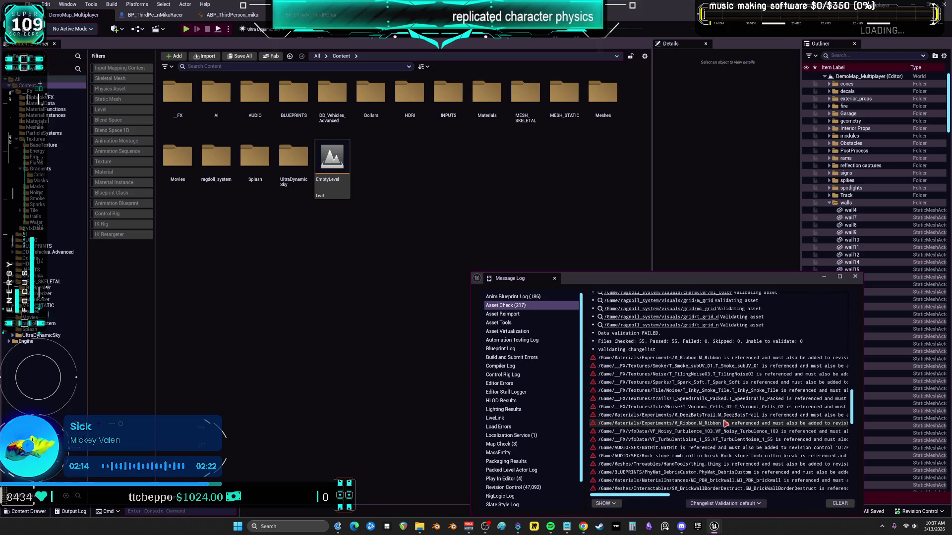
{"action": "left_click_drag", "start_coordinate": [471, 363], "coordinate": [315, 365]}
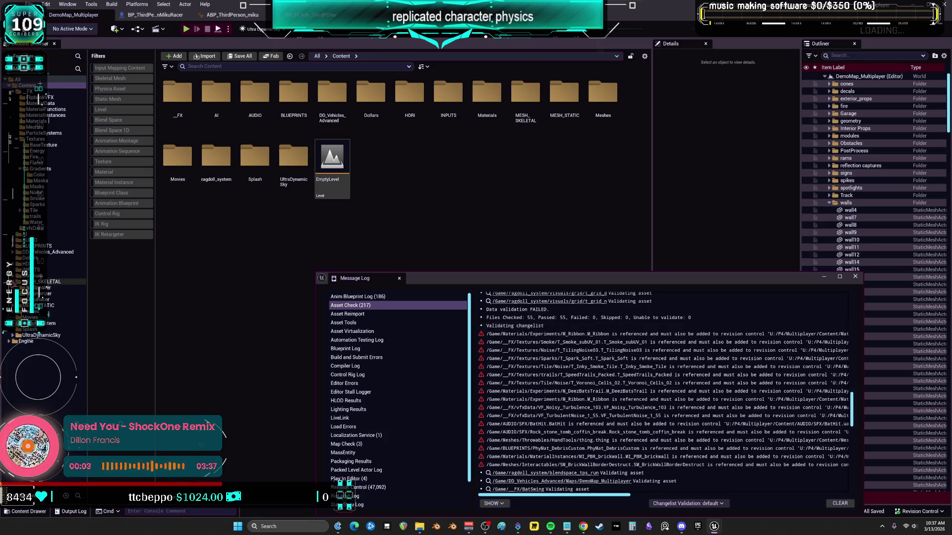
In Materials/Experiments, select M_DeezBatsTrail and M_Ribbon together and mark both for add.
{"action": "left_click", "coordinate": [15, 276]}
{"action": "left_click", "coordinate": [47, 287]}
{"action": "left_click", "coordinate": [177, 100]}
{"action": "left_click", "coordinate": [255, 95], "text": "ctrl"}
{"action": "right_click", "coordinate": [256, 96]}
{"action": "mouse_move", "coordinate": [337, 312]}
{"action": "left_click", "coordinate": [406, 366]}
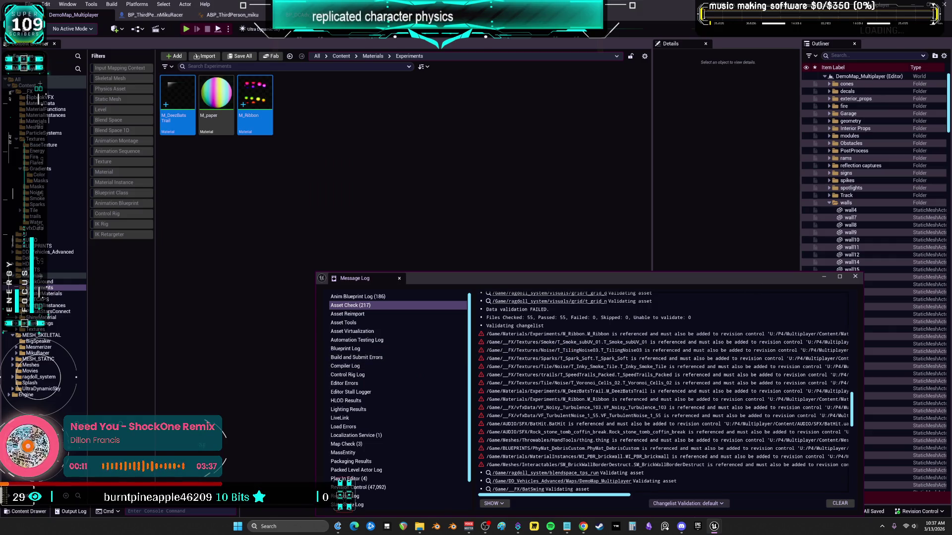
{"action": "key", "text": "alt+Tab"}
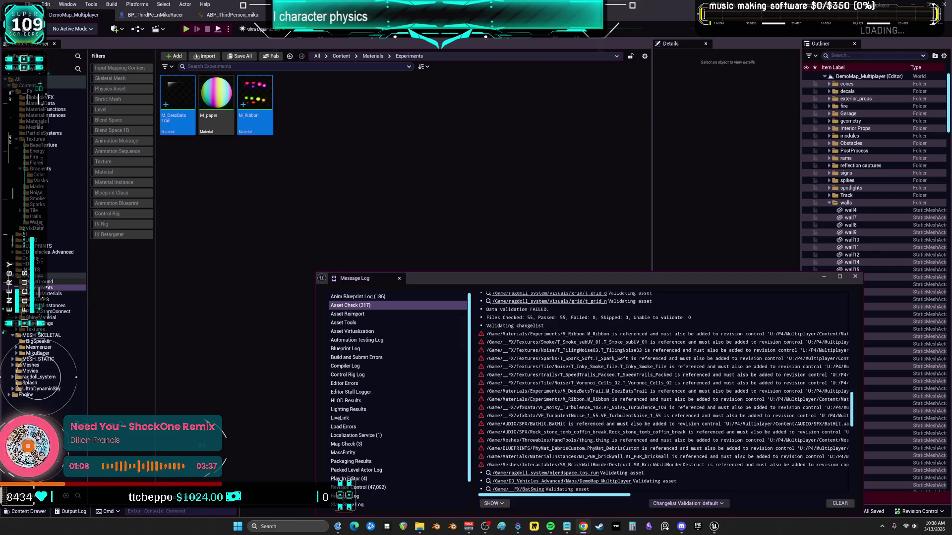
{"action": "left_click", "coordinate": [25, 293]}
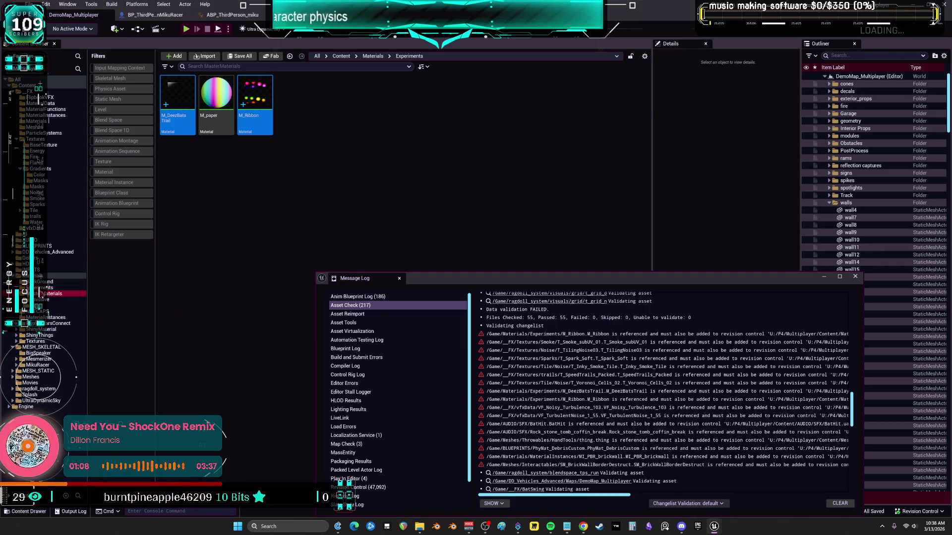
Mark the MI_PBR_brickwall material instance for add in revision control.
{"action": "key", "text": "Down"}
{"action": "key", "text": "Down"}
{"action": "key", "text": "Down"}
{"action": "key", "text": "Down"}
{"action": "right_click", "coordinate": [182, 99]}
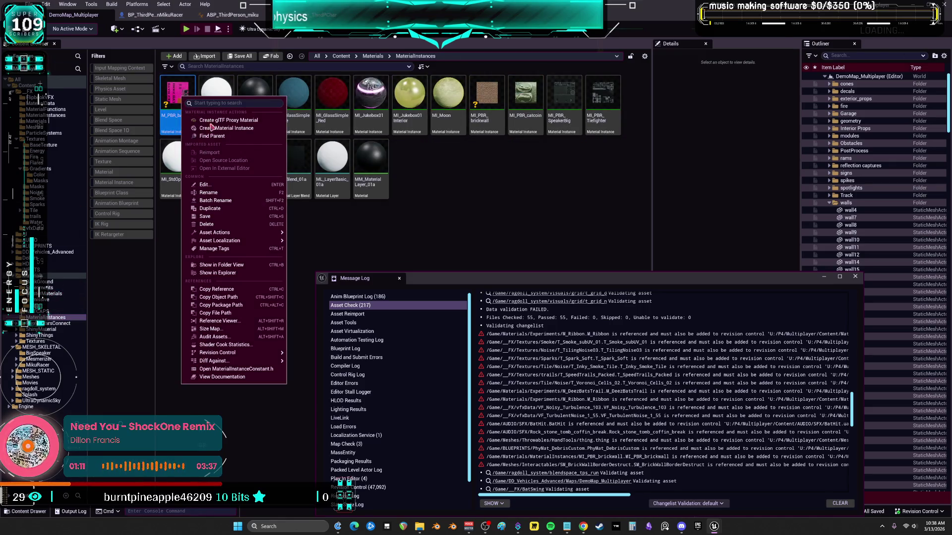
{"action": "left_click", "coordinate": [499, 197]}
{"action": "right_click", "coordinate": [493, 92]}
{"action": "mouse_move", "coordinate": [570, 353]}
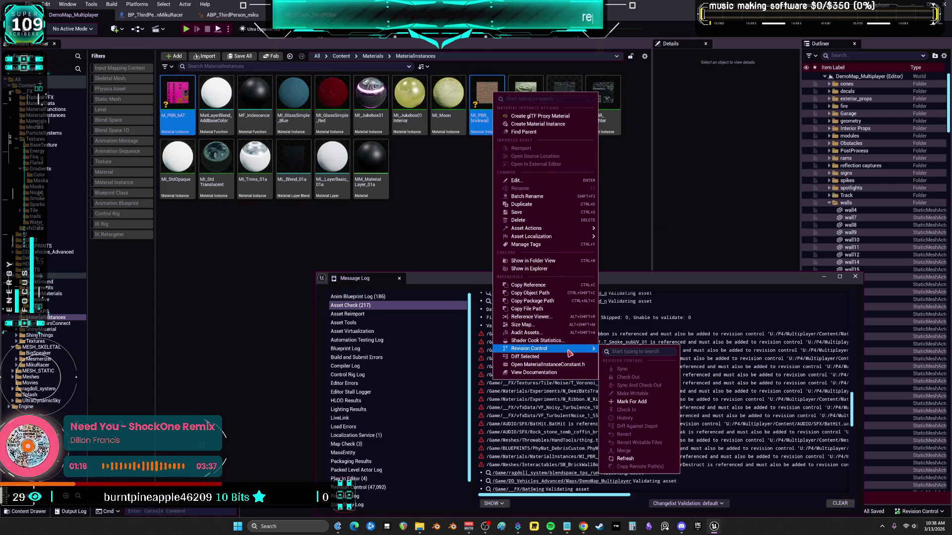
{"action": "left_click", "coordinate": [625, 401]}
Open the Materials/Textures folder, clear and close the Message Log, and bring up pending changes.
{"action": "left_click", "coordinate": [53, 324]}
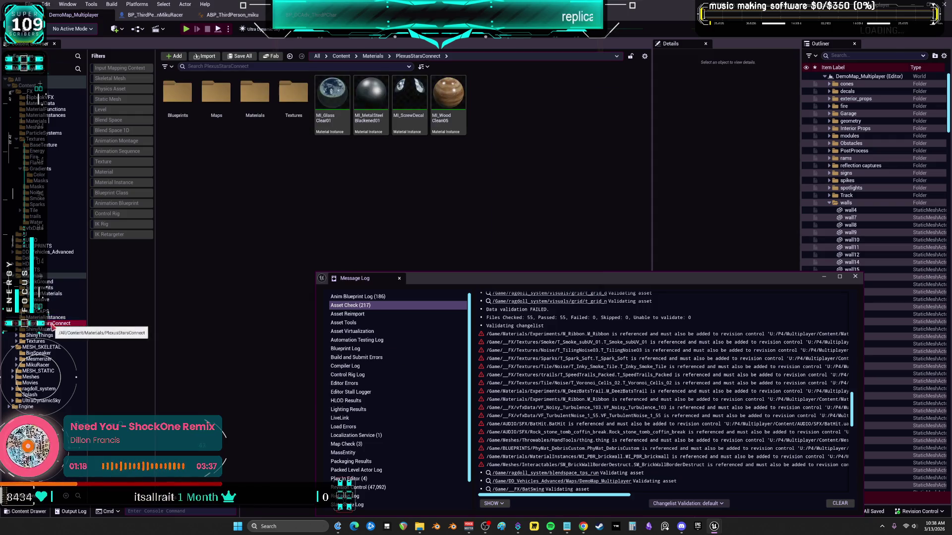
{"action": "left_click", "coordinate": [35, 342]}
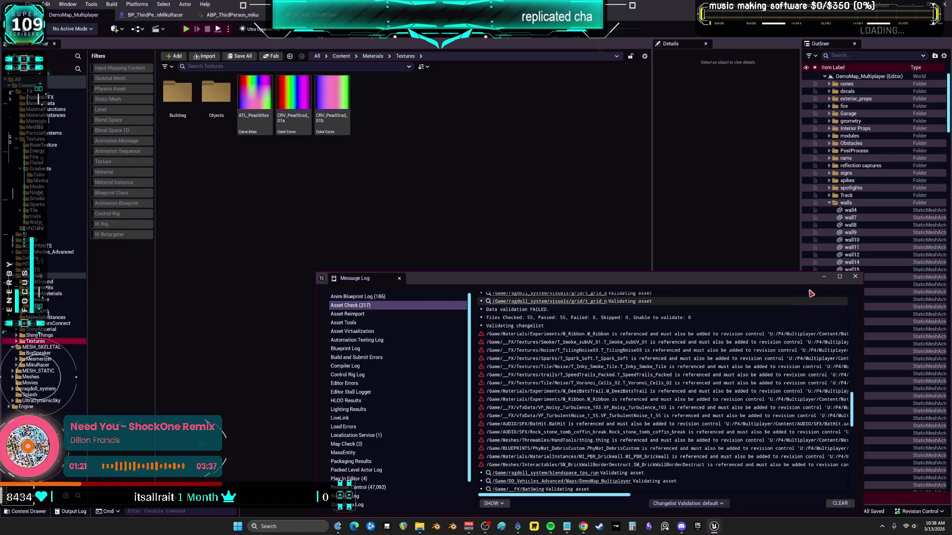
{"action": "left_click", "coordinate": [839, 503]}
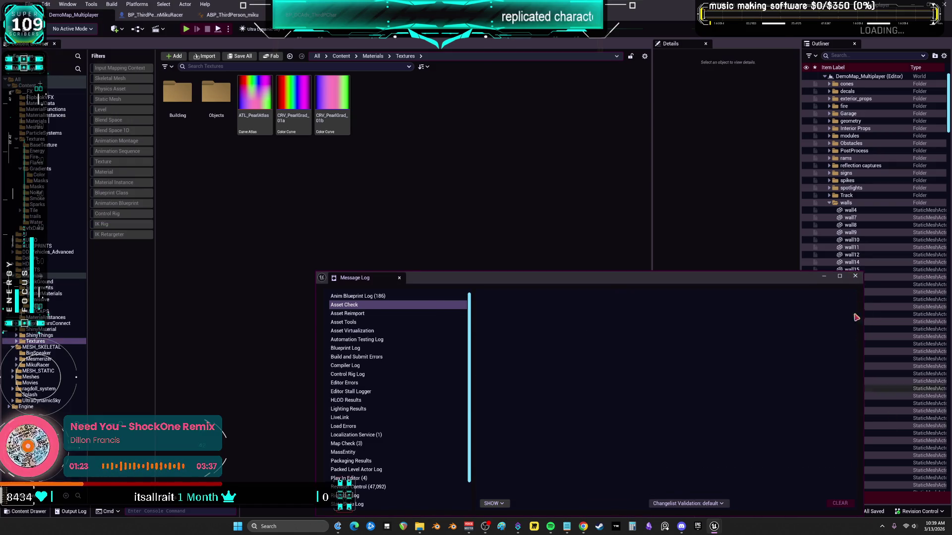
{"action": "left_click", "coordinate": [856, 276]}
{"action": "left_click", "coordinate": [913, 512]}
{"action": "left_click", "coordinate": [846, 450]}
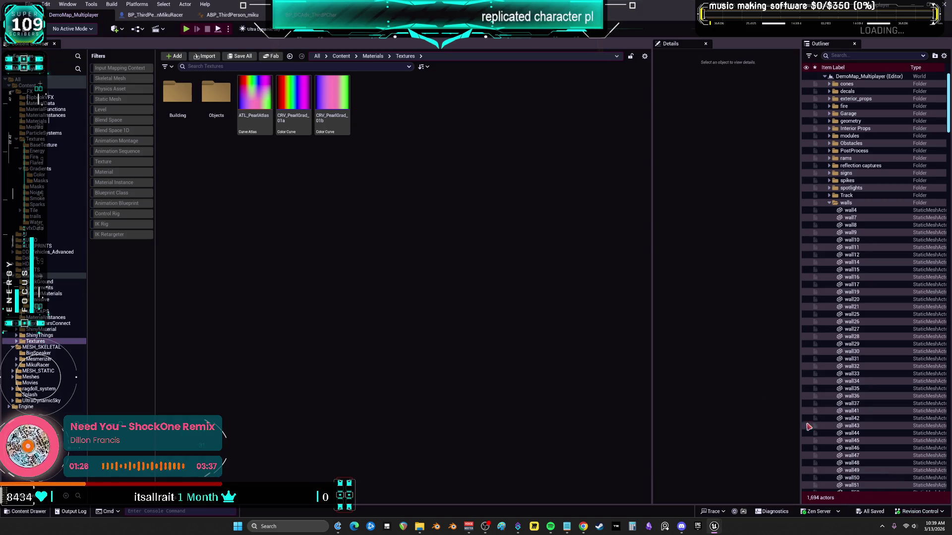
Submit the default changelist again and dismiss the failed-validation prompt listing 23 errors.
{"action": "right_click", "coordinate": [344, 277]}
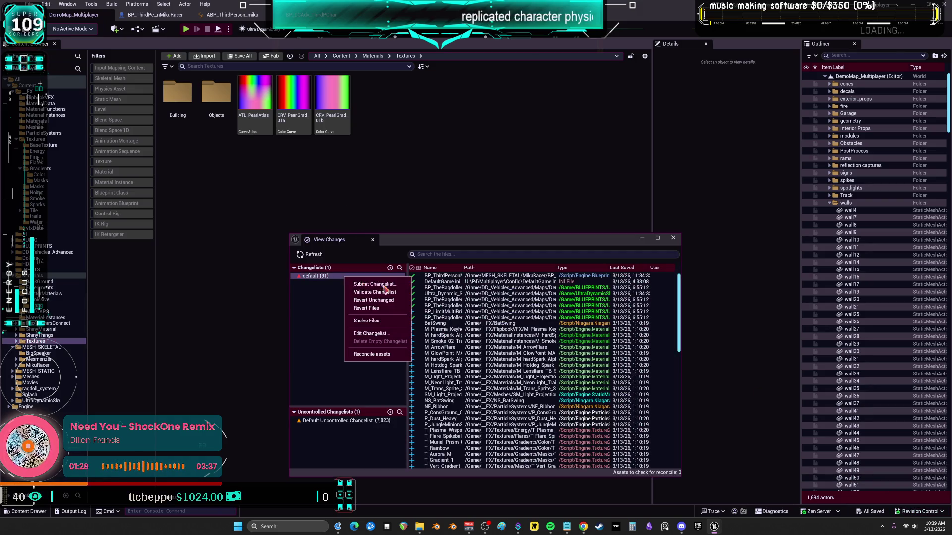
{"action": "left_click", "coordinate": [385, 287]}
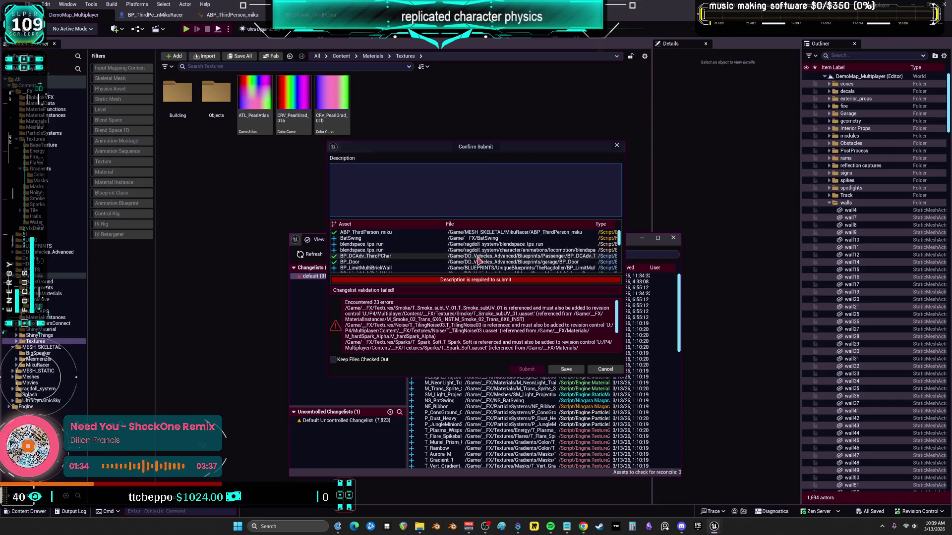
{"action": "scroll", "coordinate": [407, 337], "scroll_direction": "down", "scroll_amount": 5}
{"action": "scroll", "coordinate": [446, 262], "scroll_direction": "down", "scroll_amount": 1}
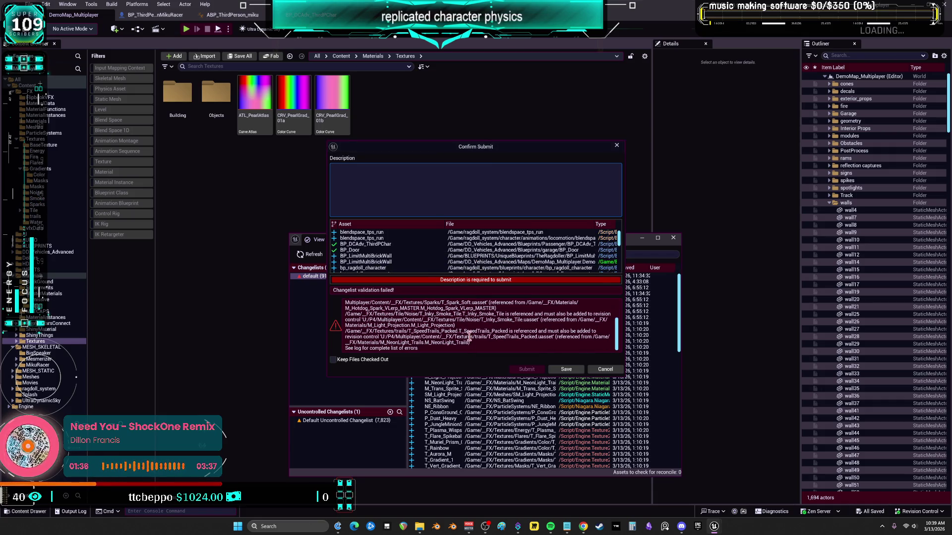
{"action": "left_click", "coordinate": [618, 147]}
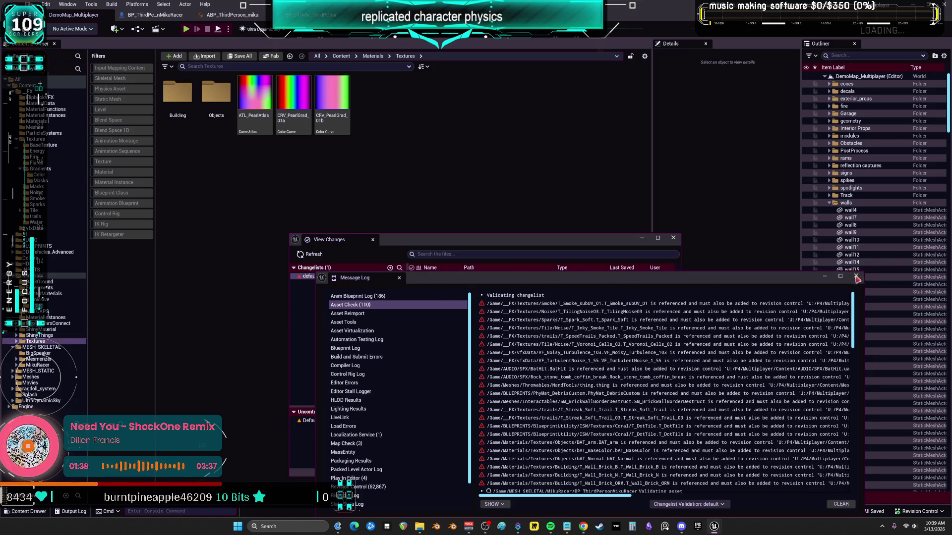
Close the changes window and filter the _FX folder to show textures only.
{"action": "left_click", "coordinate": [673, 238]}
{"action": "left_click", "coordinate": [64, 91]}
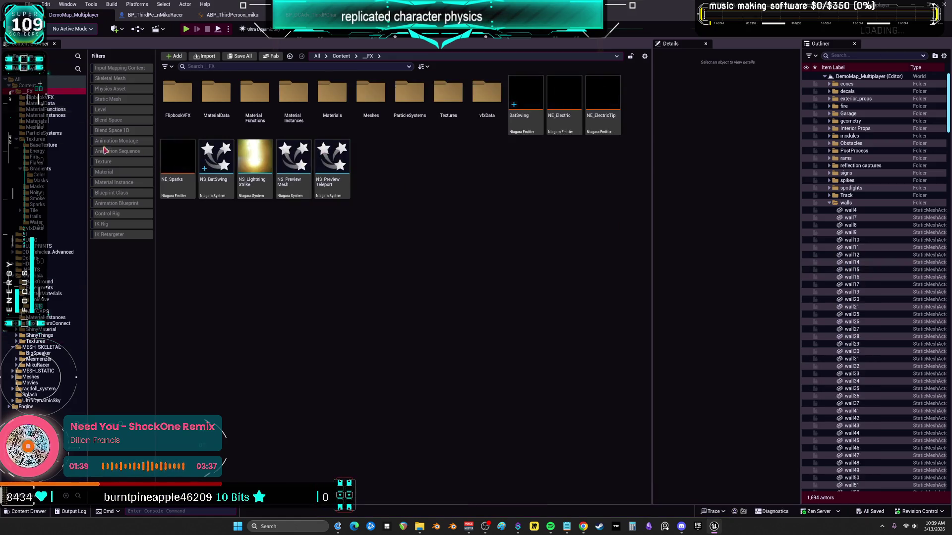
{"action": "left_click", "coordinate": [111, 165]}
Select the referenced _FX textures, from T_Voronoi_Cells_02 to T_Streak_Soft_Trail_03, and mark them for add.
{"action": "left_click", "coordinate": [333, 223]}
{"action": "left_click", "coordinate": [255, 220], "text": "ctrl"}
{"action": "left_click", "coordinate": [178, 156], "text": "ctrl"}
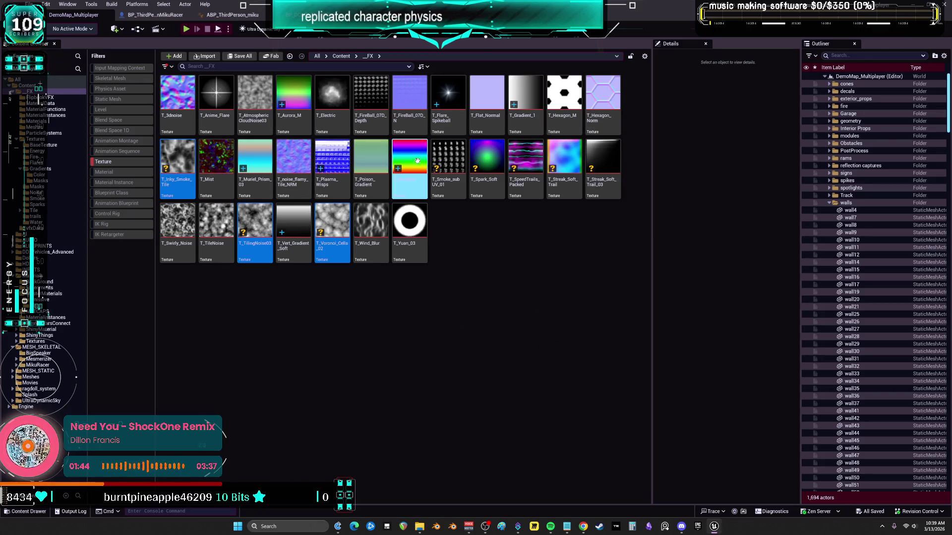
{"action": "left_click", "coordinate": [448, 156], "text": "ctrl"}
{"action": "left_click", "coordinate": [486, 156], "text": "ctrl"}
{"action": "left_click", "coordinate": [539, 156], "text": "ctrl"}
{"action": "left_click", "coordinate": [564, 156], "text": "ctrl"}
{"action": "left_click", "coordinate": [602, 156], "text": "ctrl"}
{"action": "right_click", "coordinate": [603, 155]}
{"action": "left_click", "coordinate": [531, 312]}
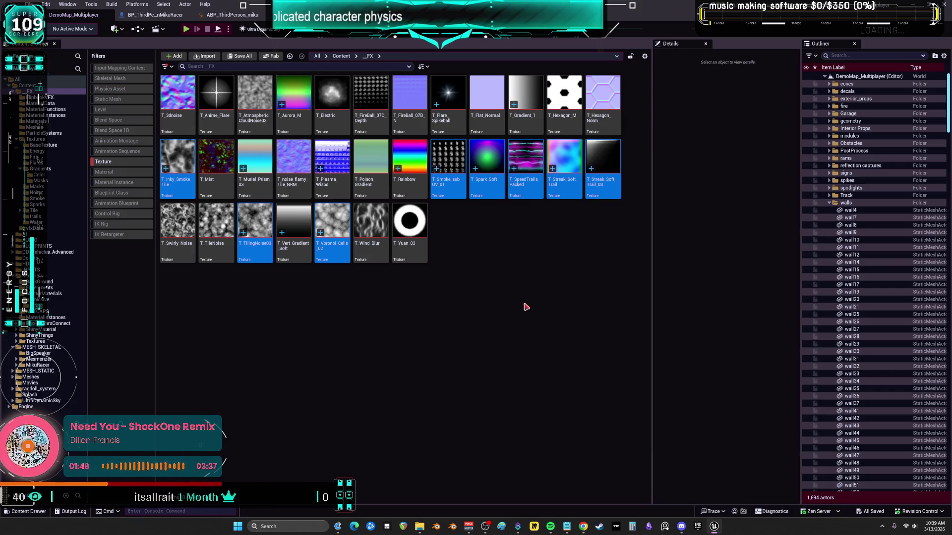
Retry submitting the default changelist, cancel at 15 validation errors, and browse the Content folder.
{"action": "left_click", "coordinate": [915, 512]}
{"action": "left_click", "coordinate": [705, 382]}
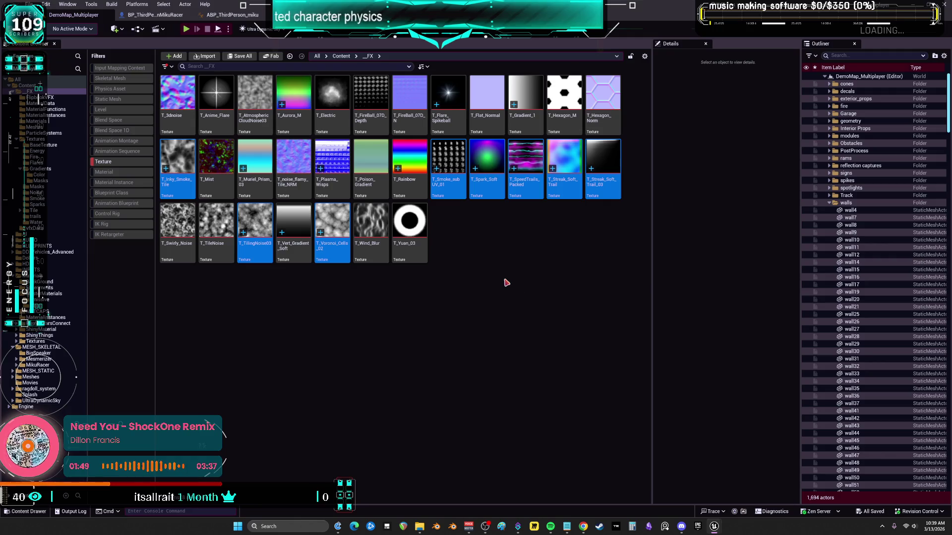
{"action": "left_click", "coordinate": [313, 276]}
{"action": "right_click", "coordinate": [333, 276]}
{"action": "left_click", "coordinate": [365, 282]}
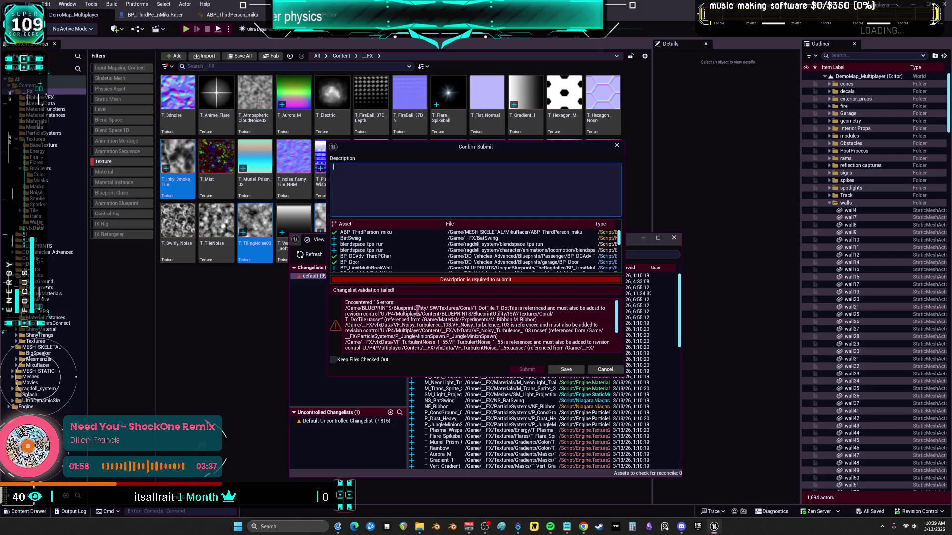
{"action": "left_click", "coordinate": [605, 370]}
{"action": "left_click", "coordinate": [855, 276]}
{"action": "left_click", "coordinate": [673, 238]}
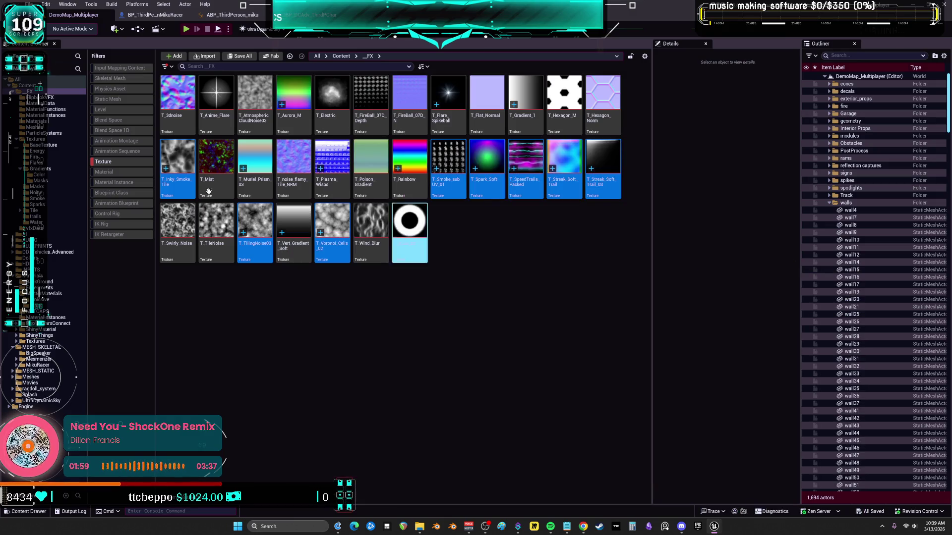
{"action": "left_click", "coordinate": [28, 85]}
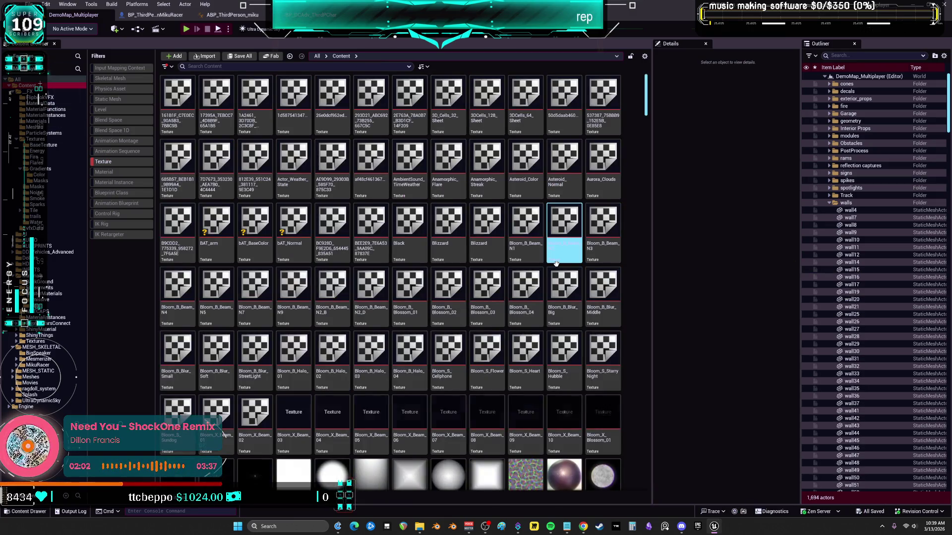
Mark bAT_BaseColor, bAT_Normal and the T_Wall_Brick textures for add, then remove the Texture filter.
{"action": "left_click", "coordinate": [255, 221], "text": "ctrl"}
{"action": "left_click", "coordinate": [296, 217], "text": "ctrl"}
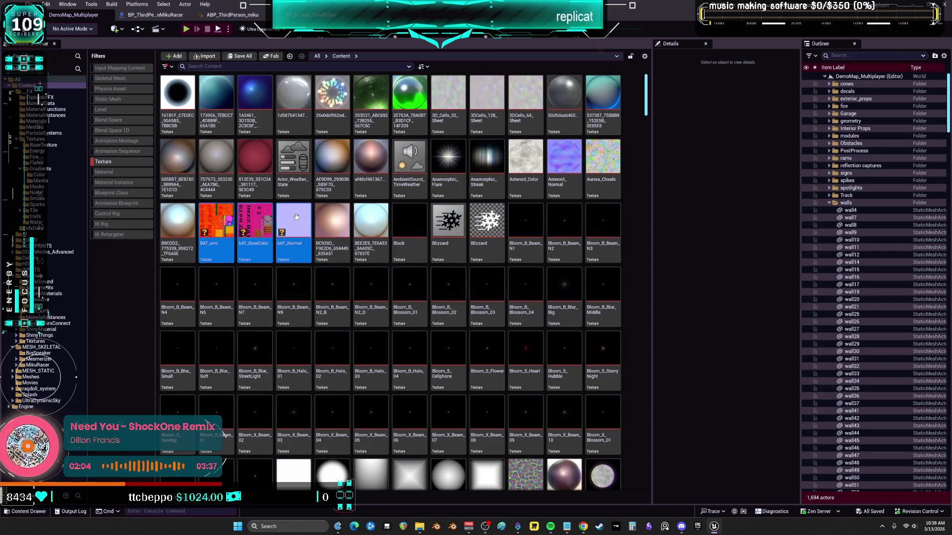
{"action": "scroll", "coordinate": [538, 290], "scroll_direction": "down", "scroll_amount": 10}
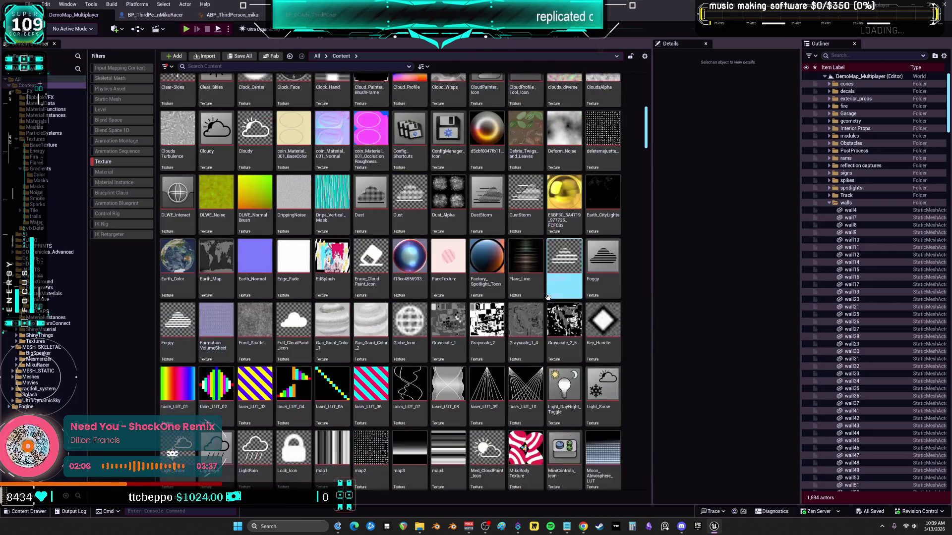
{"action": "scroll", "coordinate": [548, 297], "scroll_direction": "down", "scroll_amount": 15}
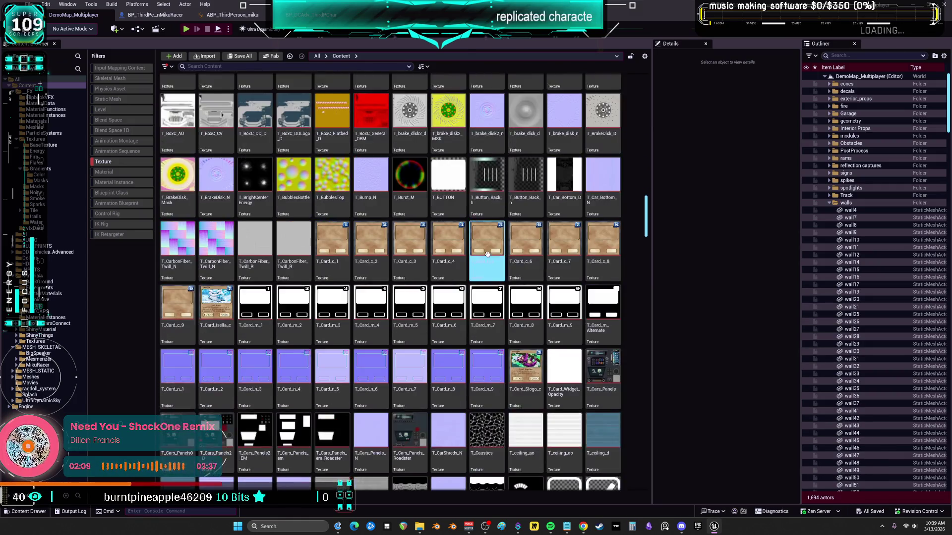
{"action": "scroll", "coordinate": [495, 253], "scroll_direction": "down", "scroll_amount": 5}
{"action": "scroll", "coordinate": [500, 247], "scroll_direction": "down", "scroll_amount": 4}
{"action": "scroll", "coordinate": [521, 263], "scroll_direction": "down", "scroll_amount": 7}
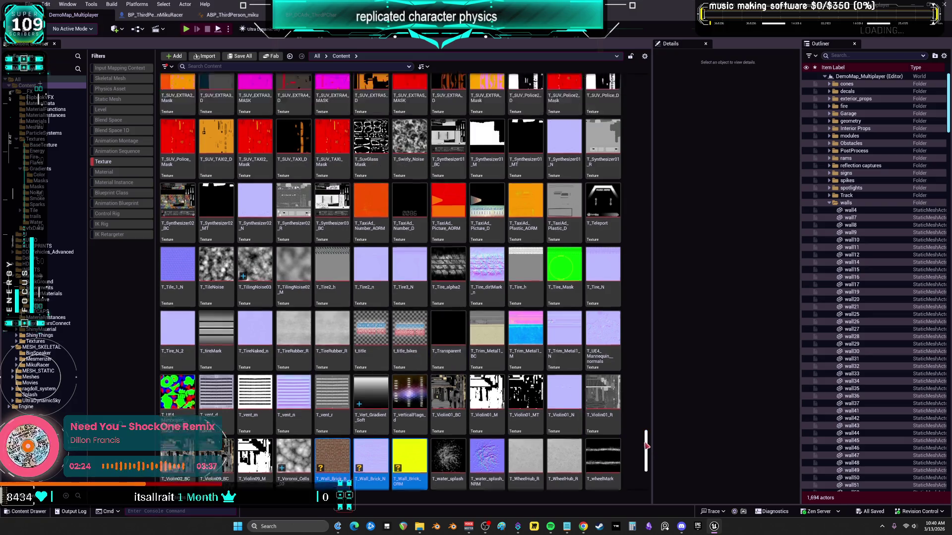
{"action": "mouse_move", "coordinate": [647, 446]}
{"action": "left_mouse_down"}
{"action": "mouse_move", "coordinate": [651, 364]}
{"action": "mouse_move", "coordinate": [653, 452]}
{"action": "left_mouse_up"}
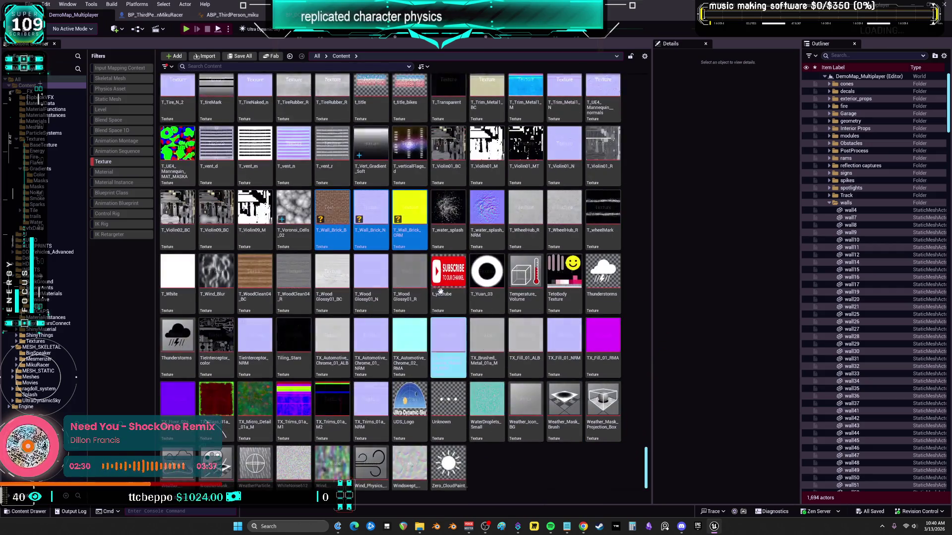
{"action": "right_click", "coordinate": [382, 207]}
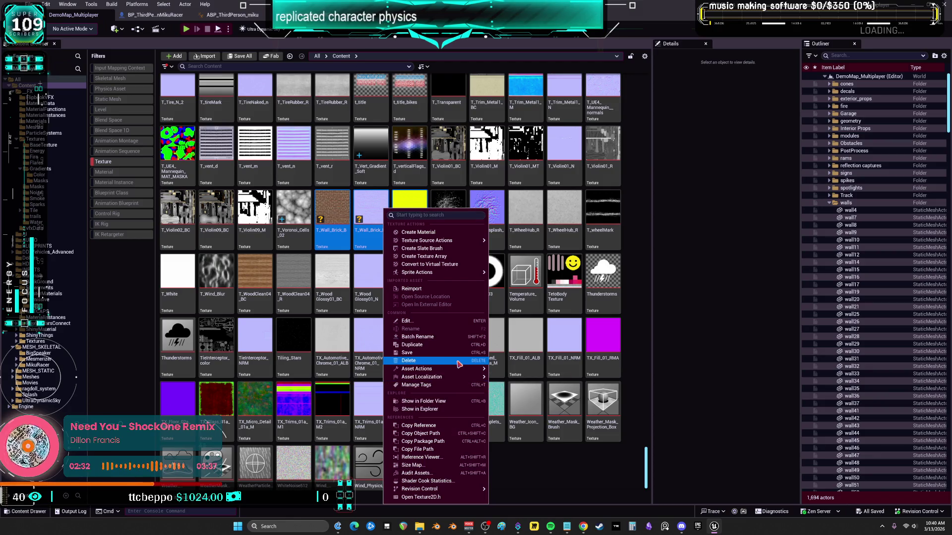
{"action": "mouse_move", "coordinate": [460, 369]}
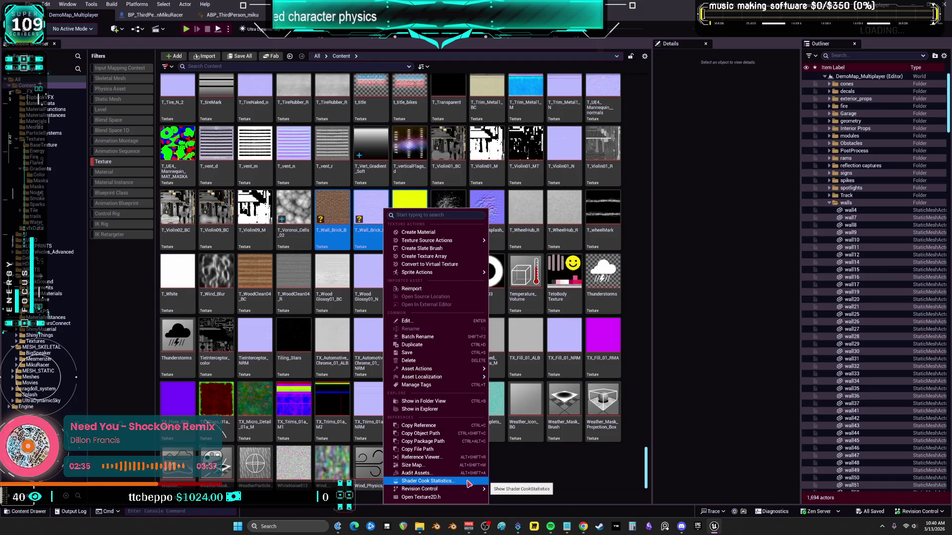
{"action": "mouse_move", "coordinate": [471, 489]}
{"action": "left_click", "coordinate": [518, 448]}
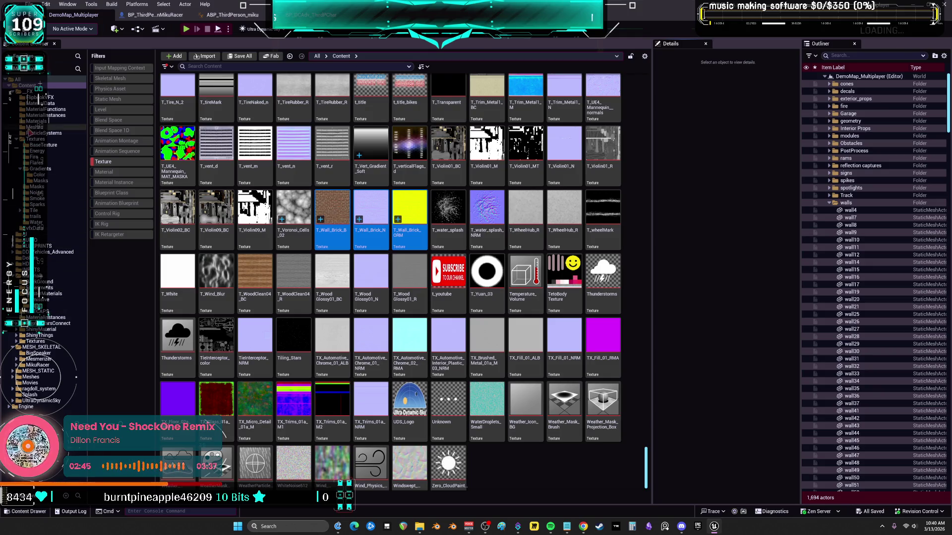
{"action": "left_click", "coordinate": [105, 163]}
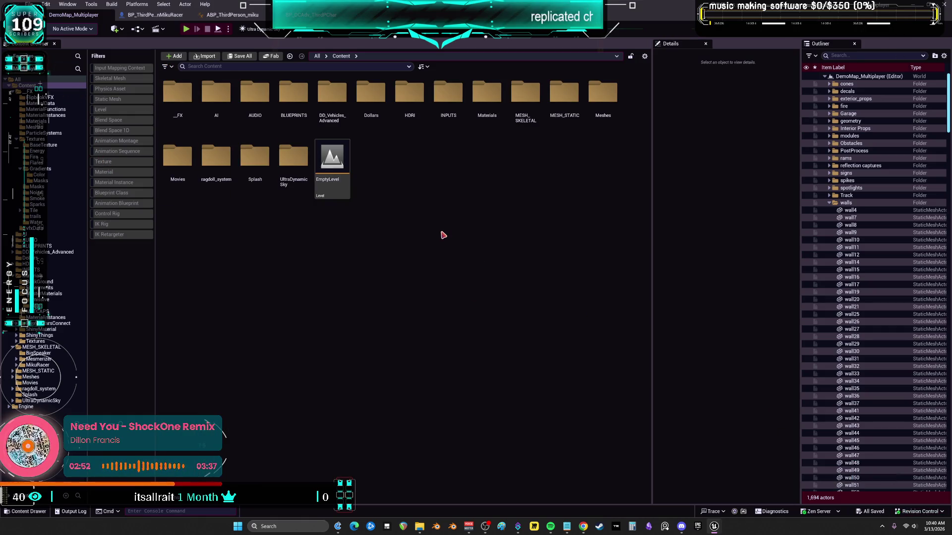
{"action": "right_click", "coordinate": [317, 278]}
{"action": "left_click", "coordinate": [365, 286]}
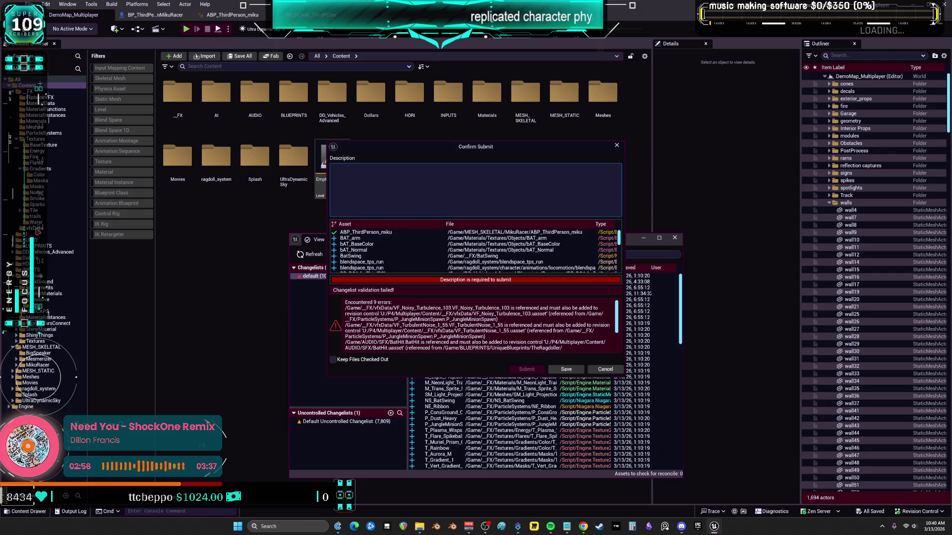
{"action": "left_click", "coordinate": [611, 373]}
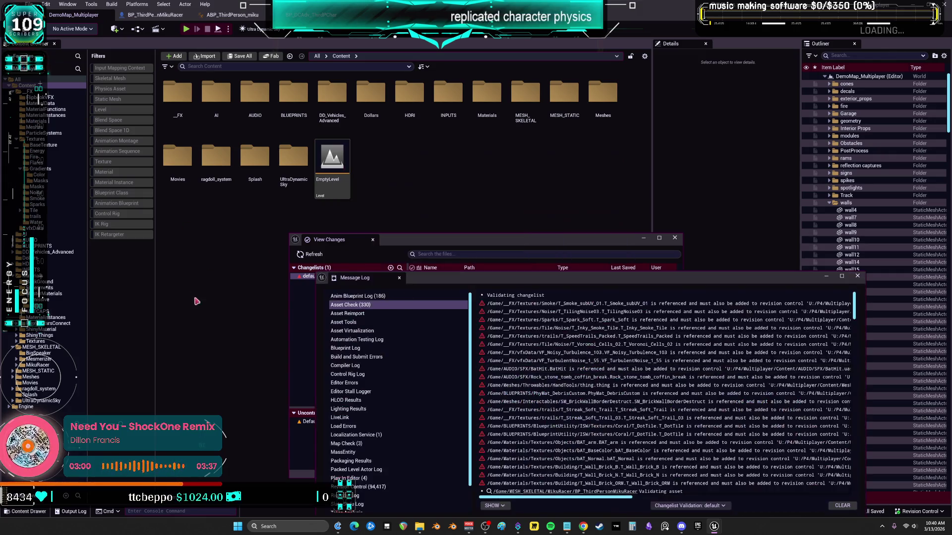
{"action": "left_click", "coordinate": [675, 238]}
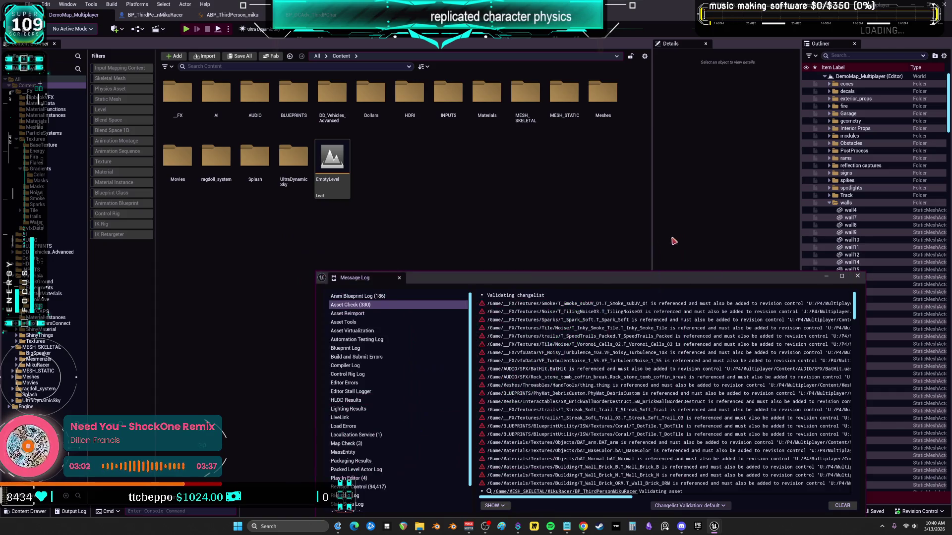
{"action": "left_click", "coordinate": [858, 276]}
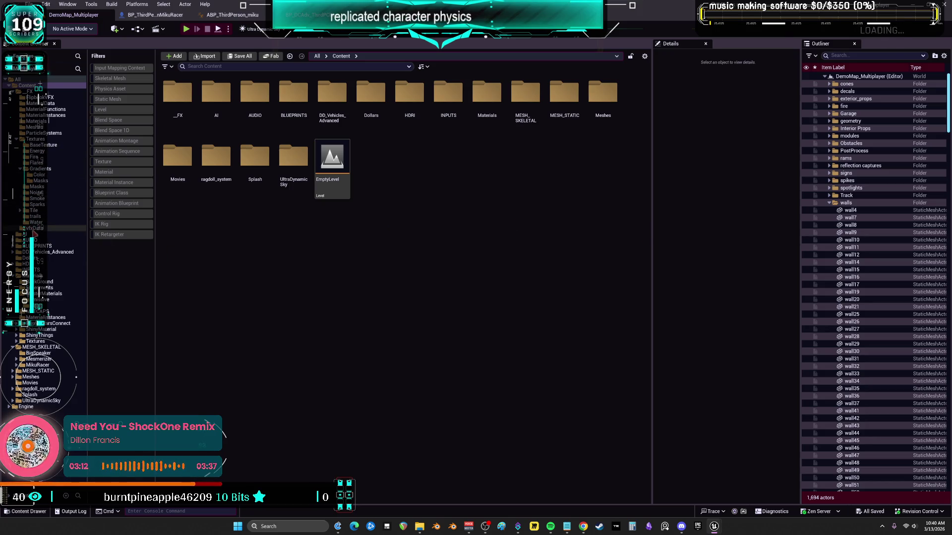
Mark the vector fields in the vfxData folder for add to revision control.
{"action": "left_click", "coordinate": [59, 228]}
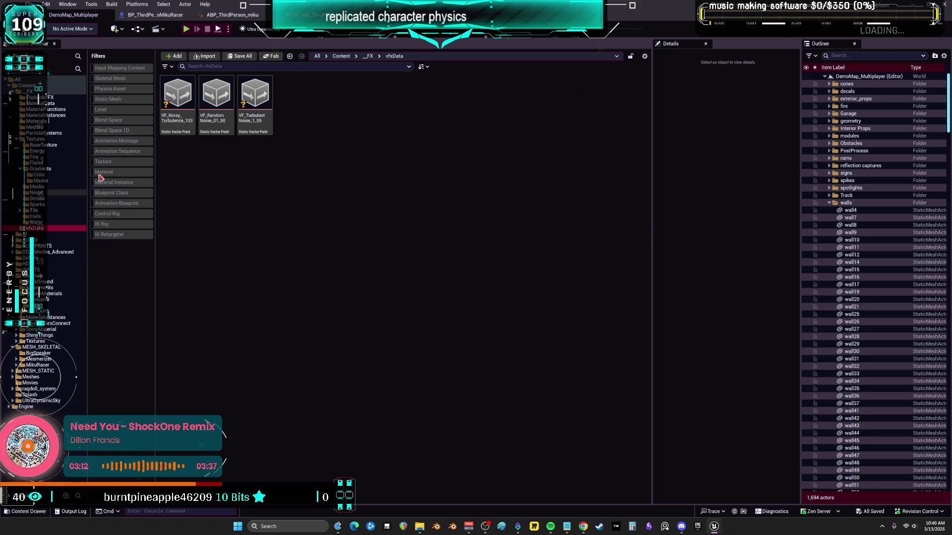
{"action": "right_click", "coordinate": [259, 94]}
{"action": "mouse_move", "coordinate": [340, 319]}
{"action": "mouse_move", "coordinate": [358, 318]}
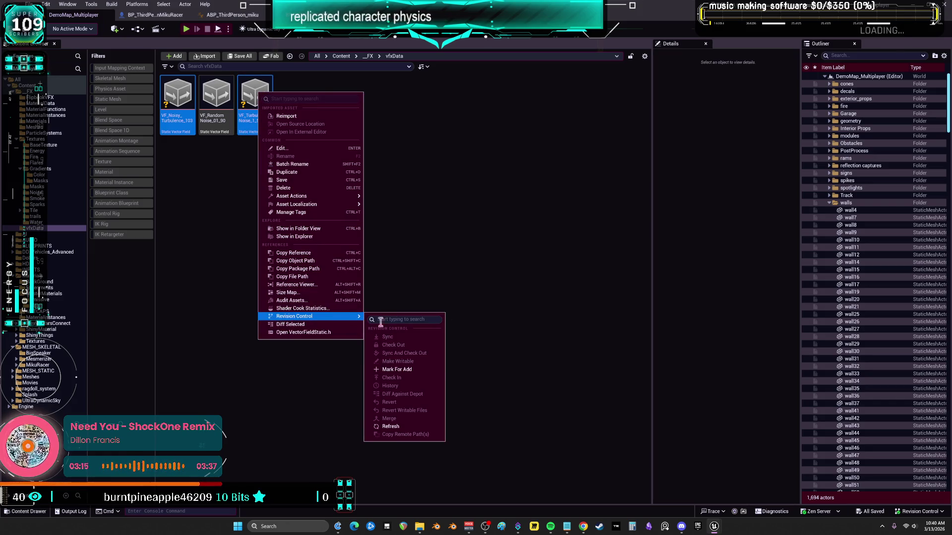
{"action": "left_click", "coordinate": [395, 371]}
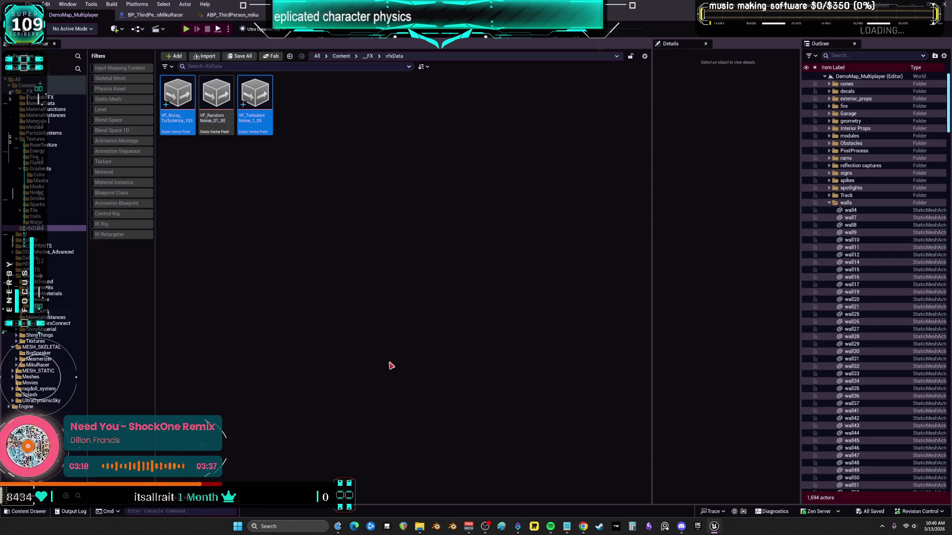
{"action": "left_click", "coordinate": [339, 318]}
Mark the BatHit and Rock_stone_tomb_coffin_break sounds in AUDIO/SFX for add.
{"action": "double_click", "coordinate": [48, 240]}
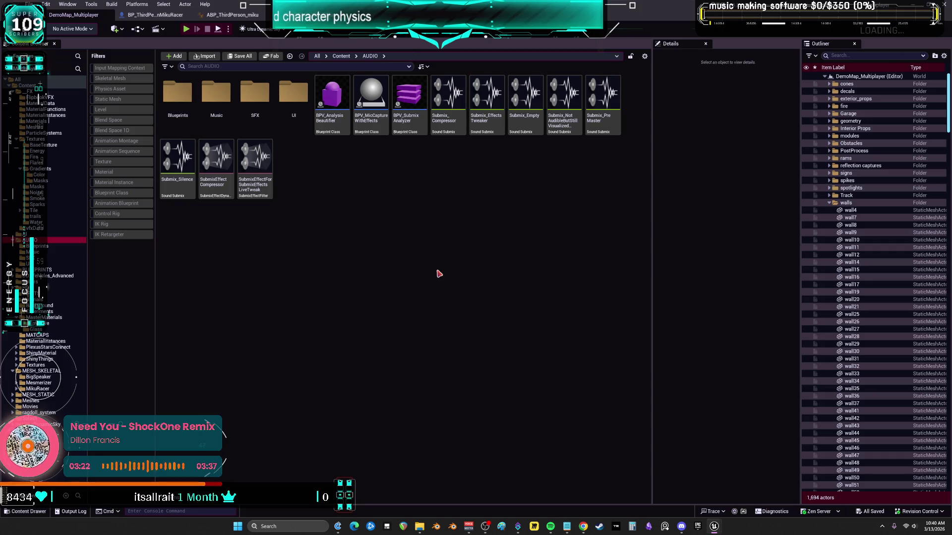
{"action": "key", "text": "Down"}
{"action": "key", "text": "Down"}
{"action": "key", "text": "Down"}
{"action": "left_click", "coordinate": [177, 99]}
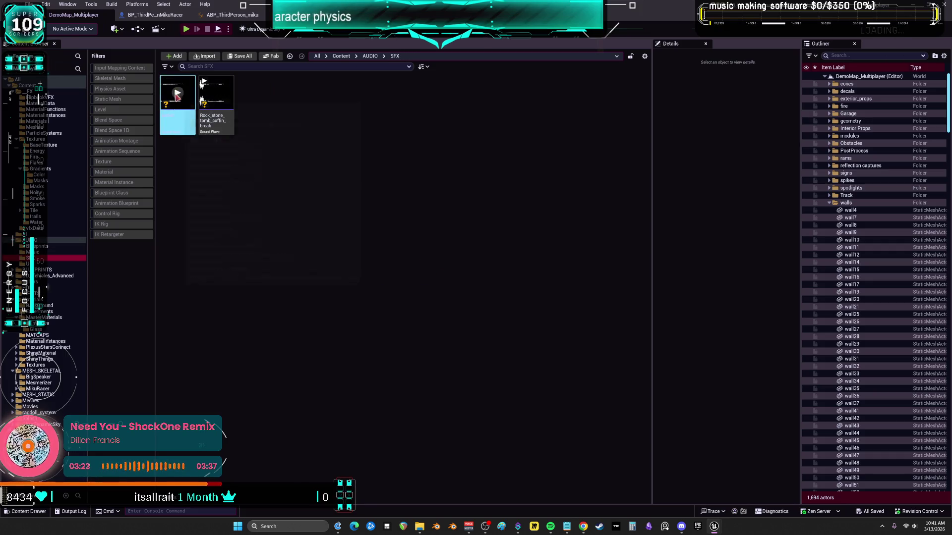
{"action": "left_click", "coordinate": [225, 119], "text": "shift"}
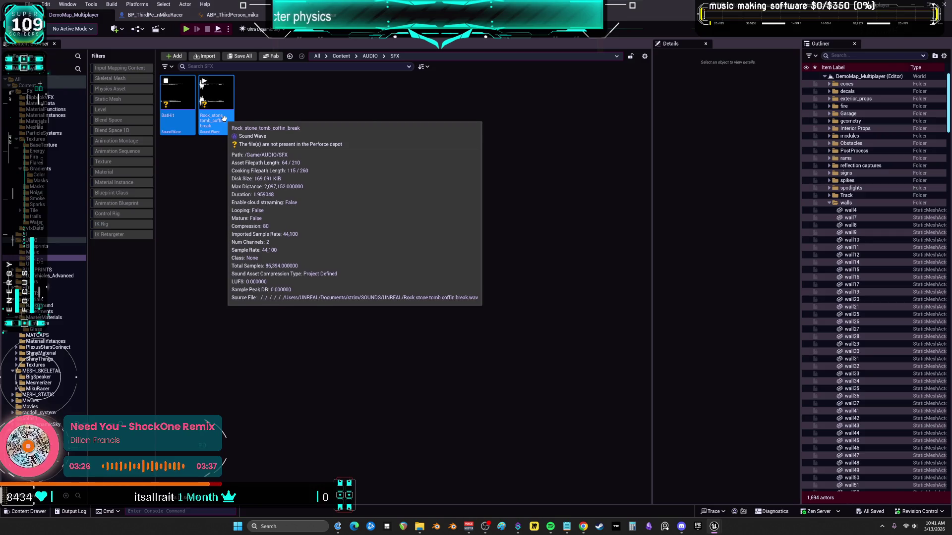
{"action": "right_click", "coordinate": [226, 120]}
{"action": "mouse_move", "coordinate": [316, 369]}
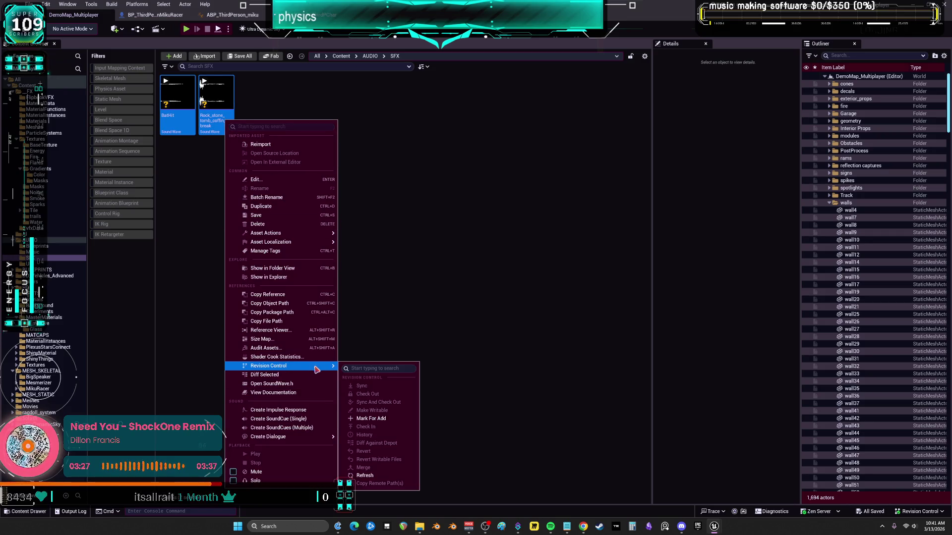
{"action": "left_click", "coordinate": [369, 418]}
Find SM_BrickWall_BorderDestruct in Meshes/Interactables and mark it for add.
{"action": "left_click", "coordinate": [54, 264]}
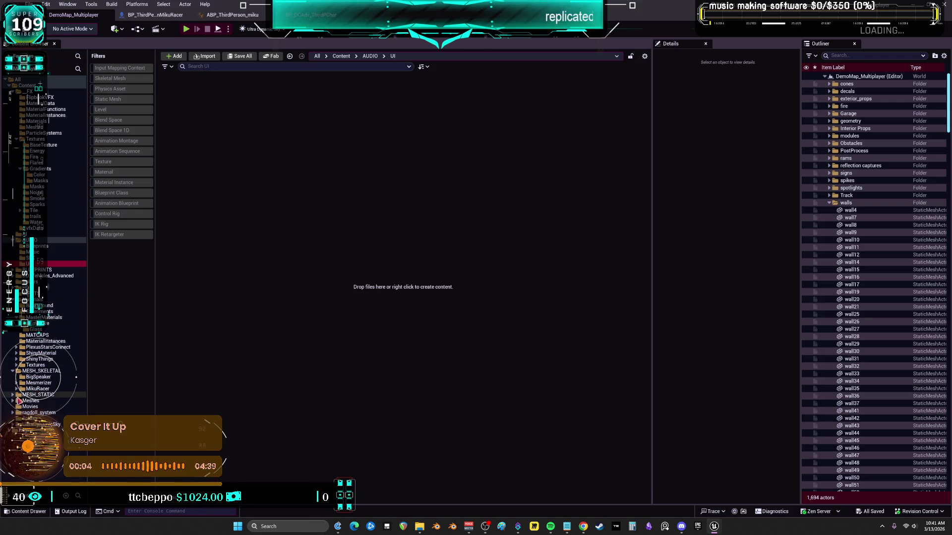
{"action": "left_click", "coordinate": [13, 419]}
{"action": "left_click", "coordinate": [40, 424]}
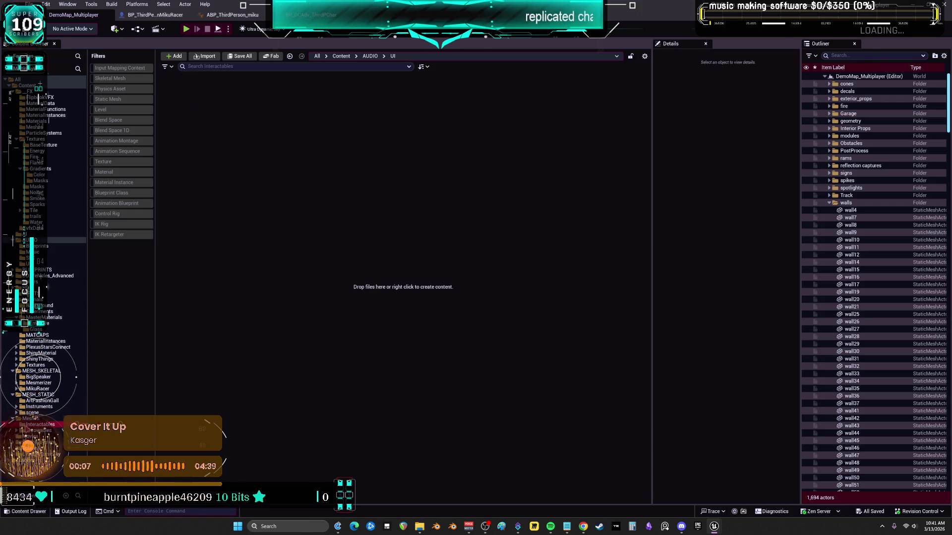
{"action": "right_click", "coordinate": [179, 103]}
{"action": "mouse_move", "coordinate": [253, 393]}
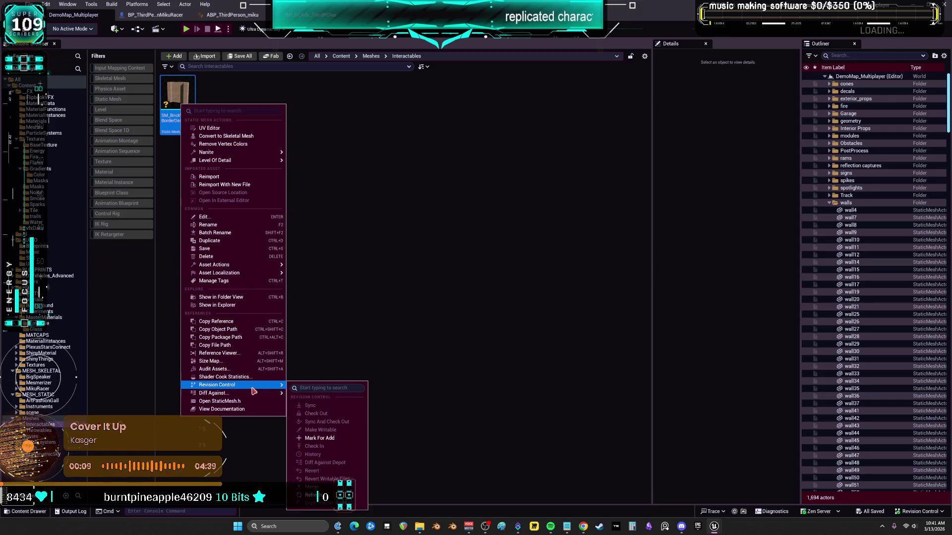
{"action": "left_click", "coordinate": [322, 441]}
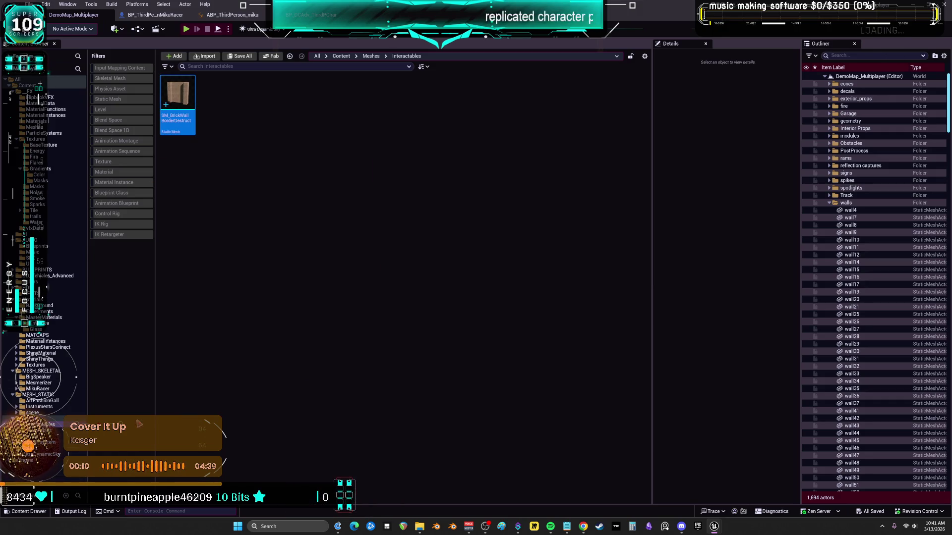
Mark the Bong mesh in Throwables/HandTools for add, then open BLUEPRINTS/BlueprintUtility.
{"action": "left_click", "coordinate": [42, 431]}
{"action": "double_click", "coordinate": [177, 99]}
{"action": "left_click", "coordinate": [178, 96]}
{"action": "right_click", "coordinate": [180, 96]}
{"action": "mouse_move", "coordinate": [206, 143]}
{"action": "mouse_move", "coordinate": [233, 377]}
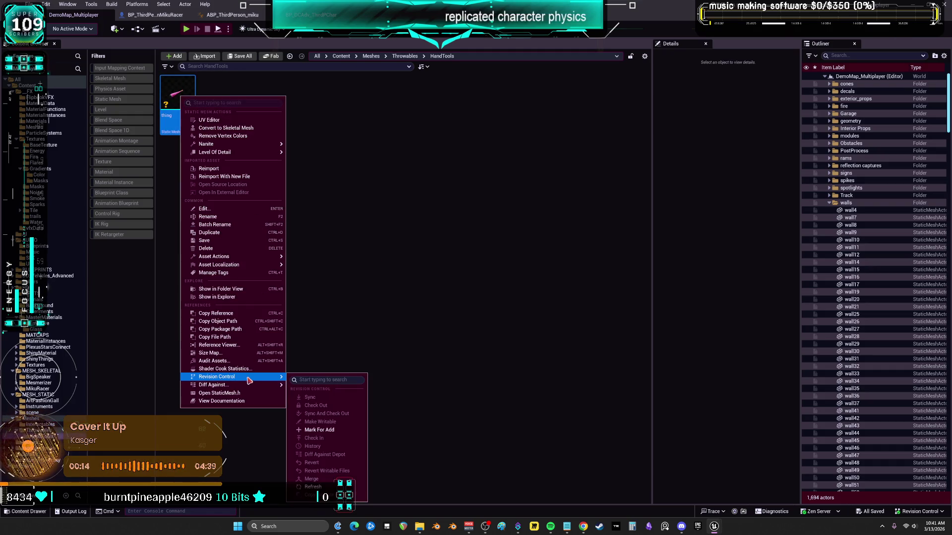
{"action": "left_click", "coordinate": [313, 429]}
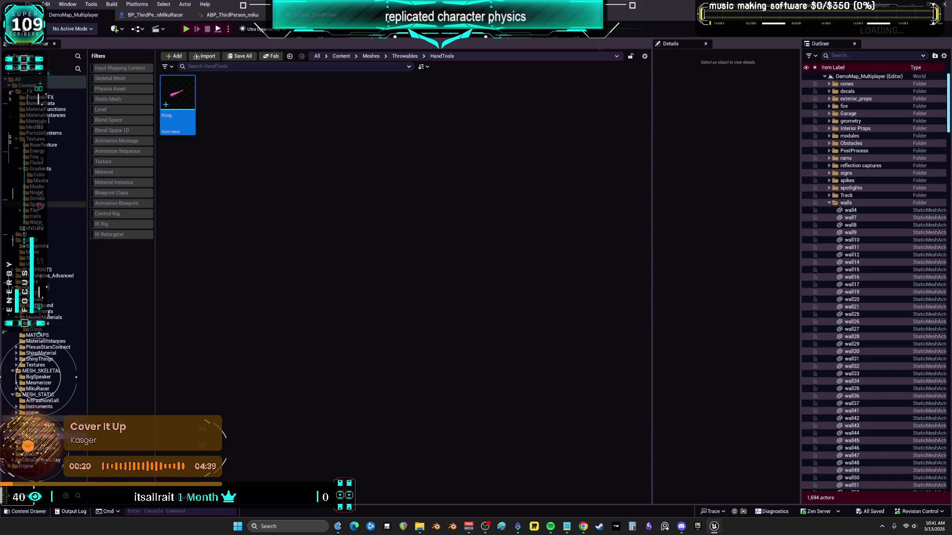
{"action": "left_click", "coordinate": [19, 269]}
{"action": "left_click", "coordinate": [42, 276]}
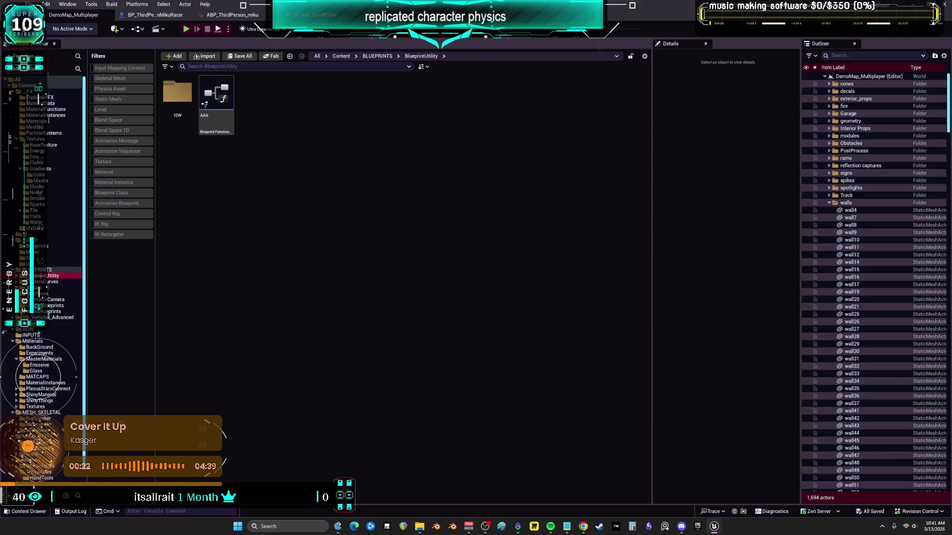
Navigate to ISW/Textures/Coral and mark the T_DotTile texture for add.
{"action": "left_click", "coordinate": [37, 270]}
{"action": "right_click", "coordinate": [611, 92]}
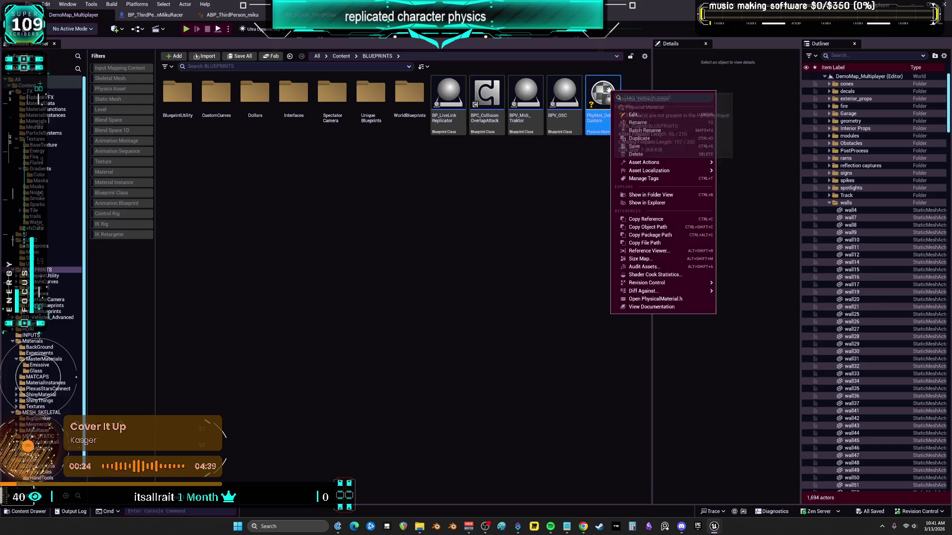
{"action": "mouse_move", "coordinate": [704, 291]}
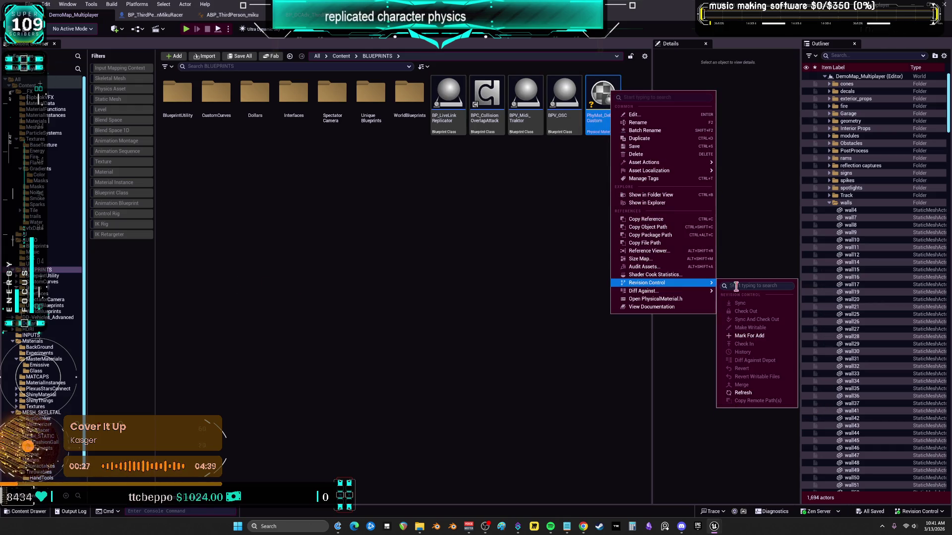
{"action": "left_click", "coordinate": [753, 333]}
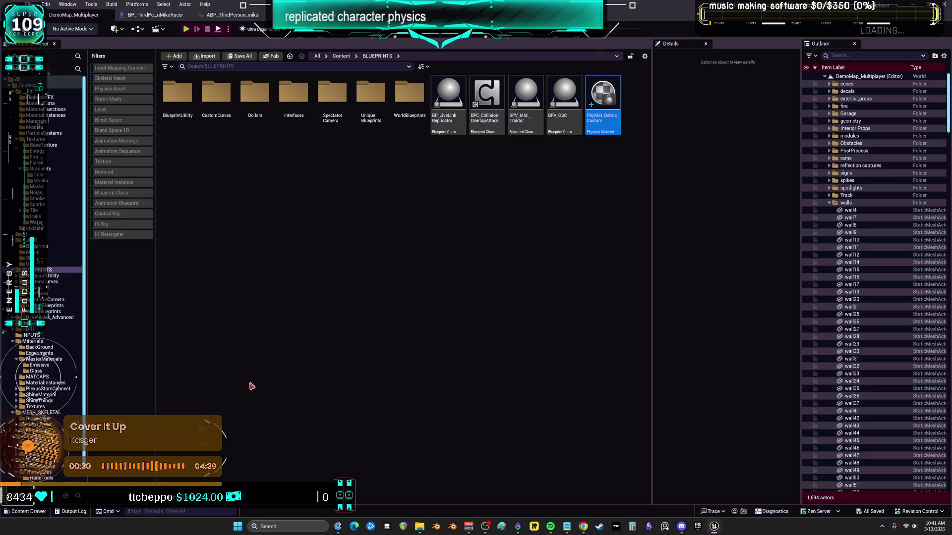
{"action": "left_click", "coordinate": [19, 276]}
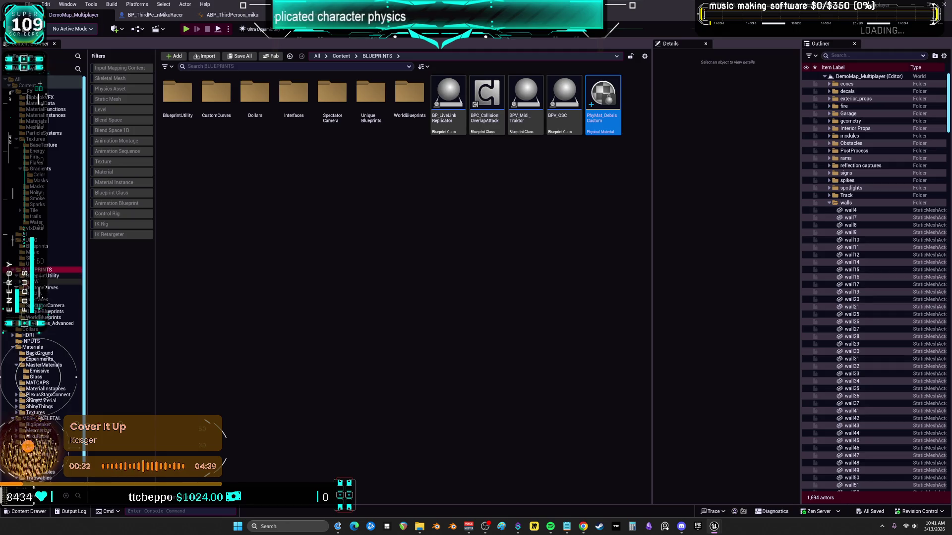
{"action": "left_click", "coordinate": [49, 282]}
{"action": "left_click", "coordinate": [50, 287]}
{"action": "left_click", "coordinate": [49, 294]}
{"action": "right_click", "coordinate": [181, 99]}
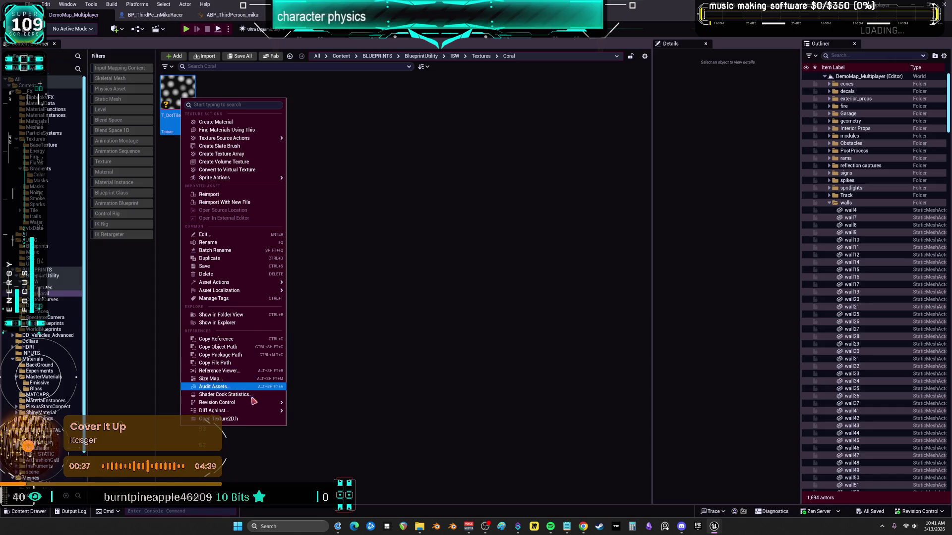
{"action": "mouse_move", "coordinate": [276, 403]}
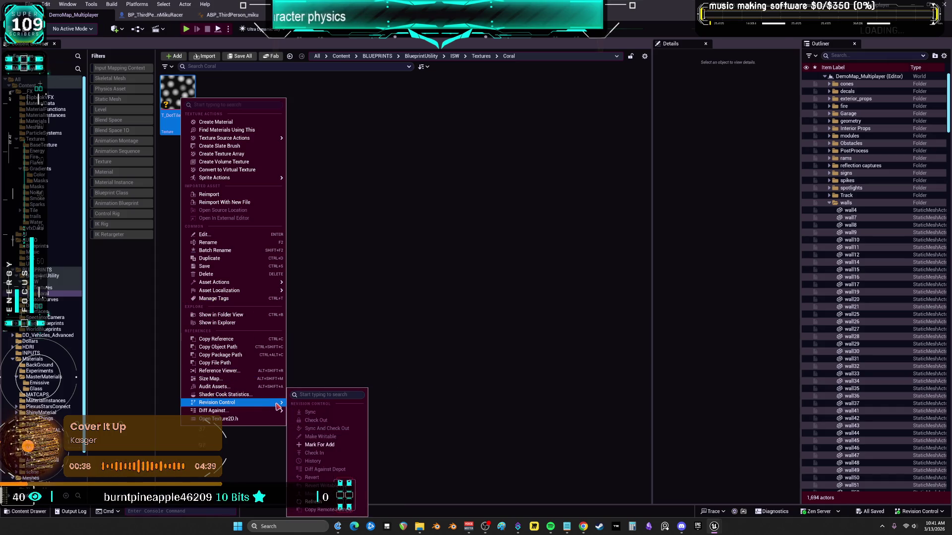
{"action": "left_click", "coordinate": [321, 445]}
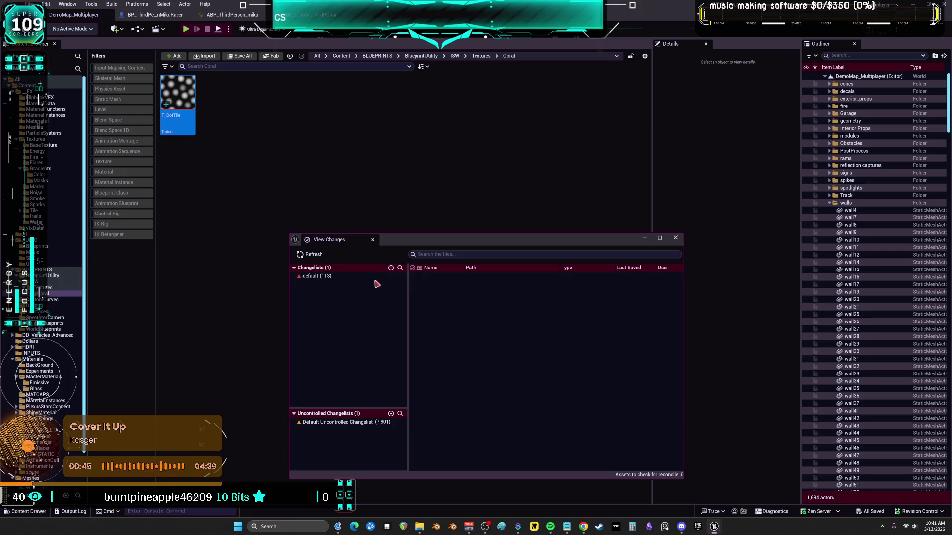
Submit the 113-file default changelist described as 'Character Physics, Unfinished.' and close the changes window.
{"action": "right_click", "coordinate": [362, 282]}
{"action": "left_click", "coordinate": [372, 286]}
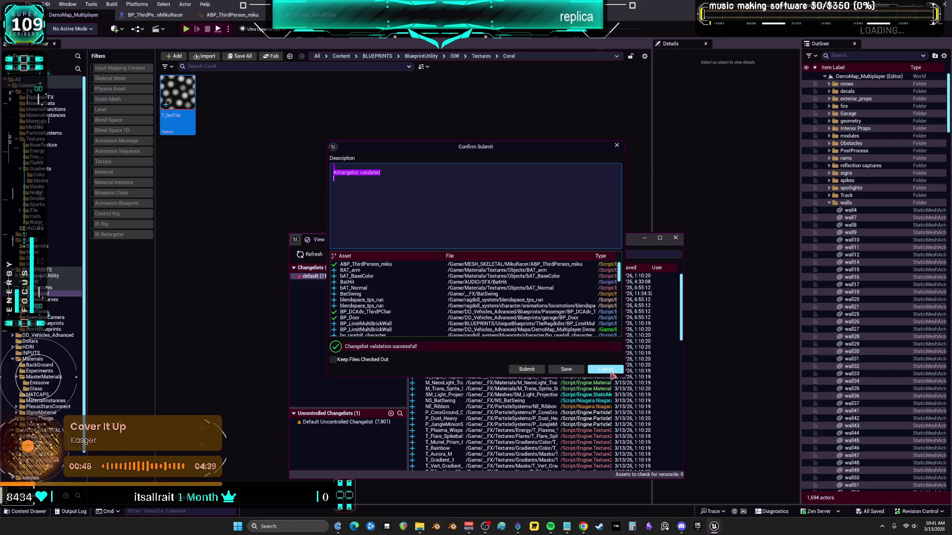
{"action": "key", "text": "ctrl+a"}
{"action": "key", "text": "BackSpace"}
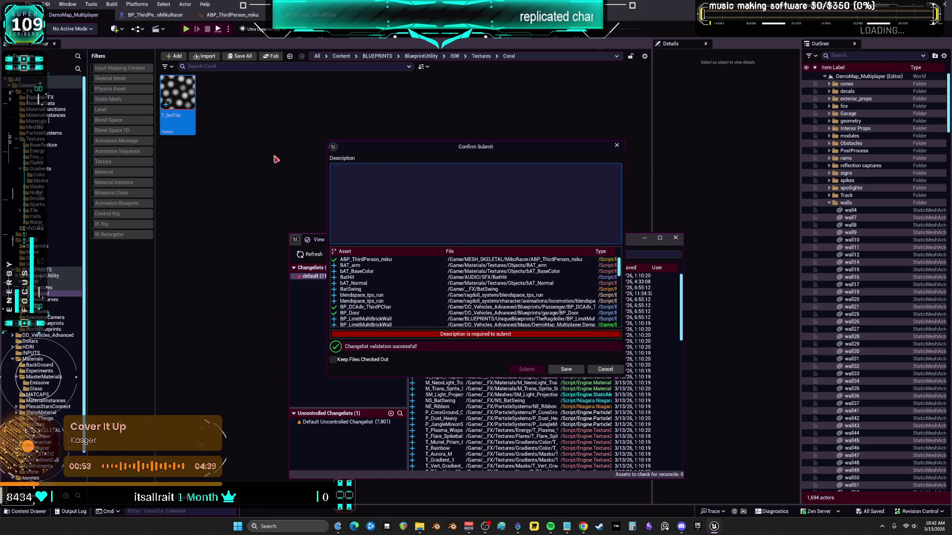
{"action": "type", "text": "Physic"}
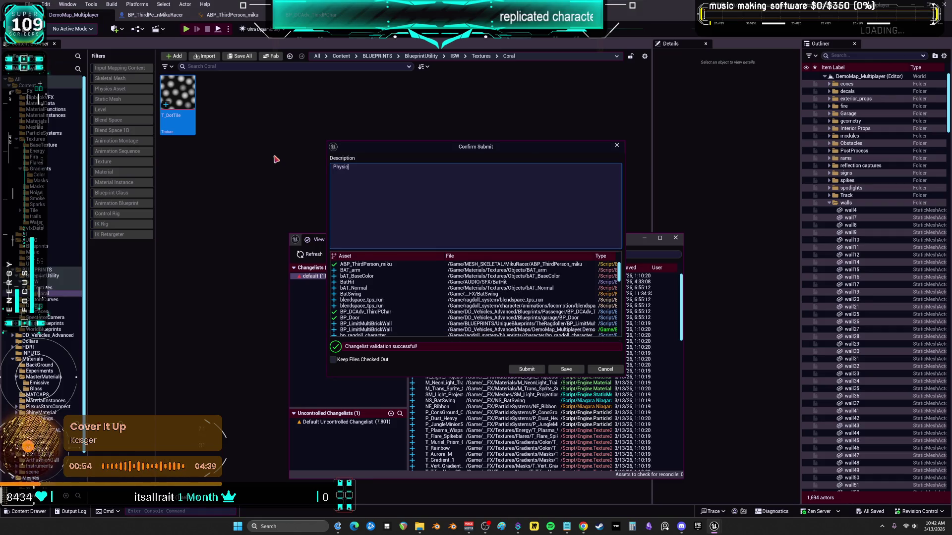
{"action": "key", "text": "BackSpace"}
{"action": "key", "text": "BackSpace"}
{"action": "key", "text": "BackSpace"}
{"action": "type", "text": "Characteee"}
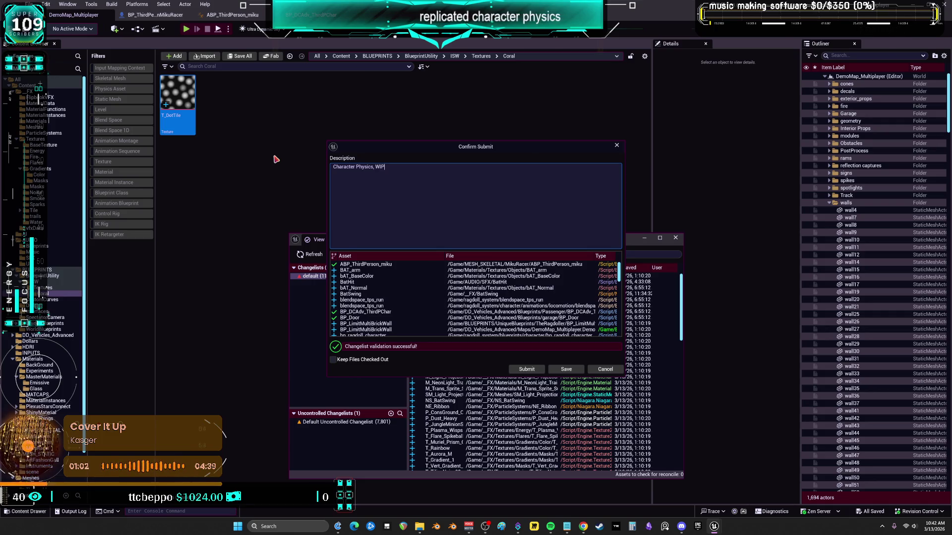
{"action": "key", "text": "BackSpace"}
{"action": "key", "text": "BackSpace"}
{"action": "key", "text": "BackSpace"}
{"action": "type", "text": "Unfinished."}
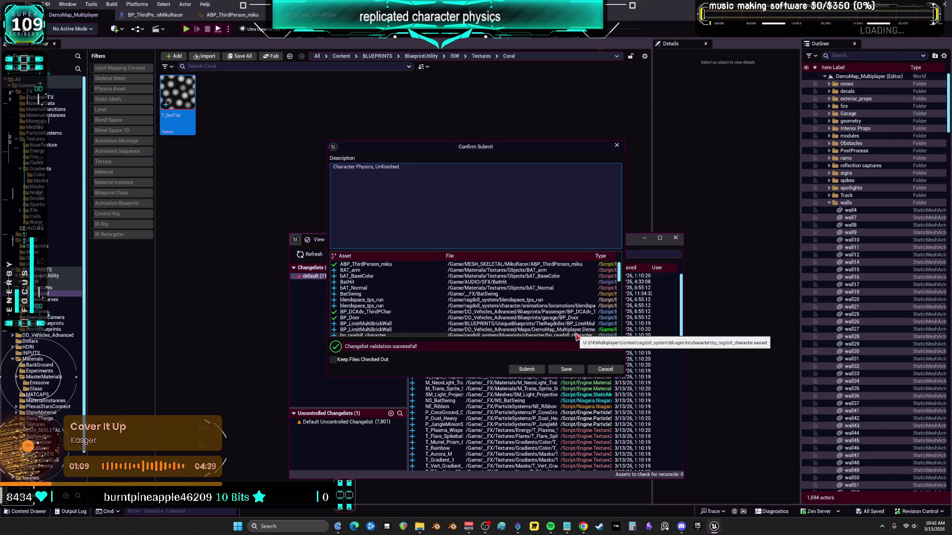
{"action": "left_click", "coordinate": [535, 370]}
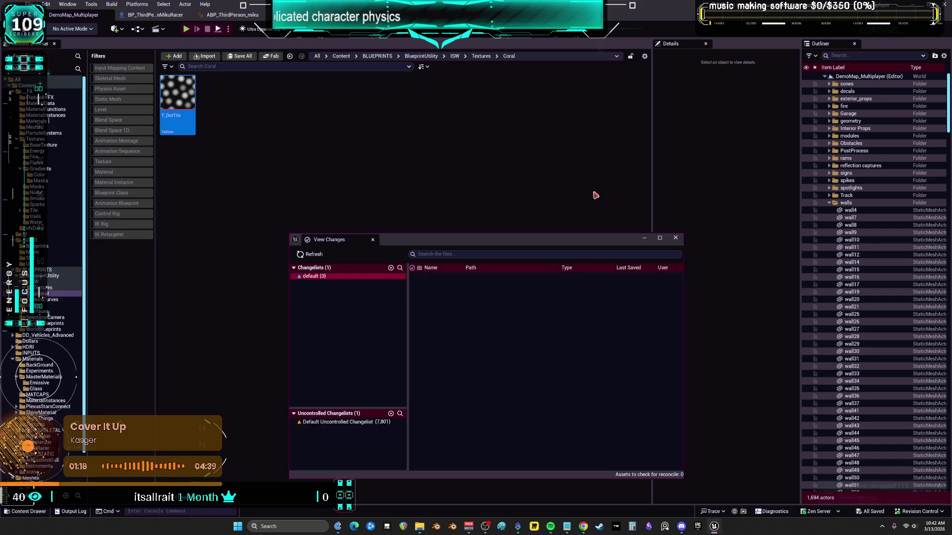
{"action": "left_click", "coordinate": [675, 239]}
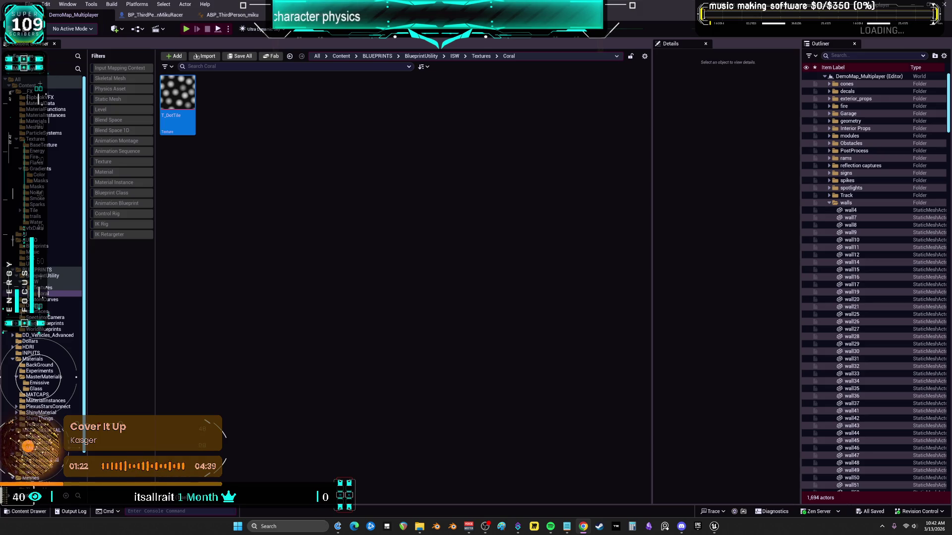
Move T_DotTile into the Tile folder, checking it out to complete the move.
{"action": "left_click", "coordinate": [30, 4]}
{"action": "key", "text": "Escape"}
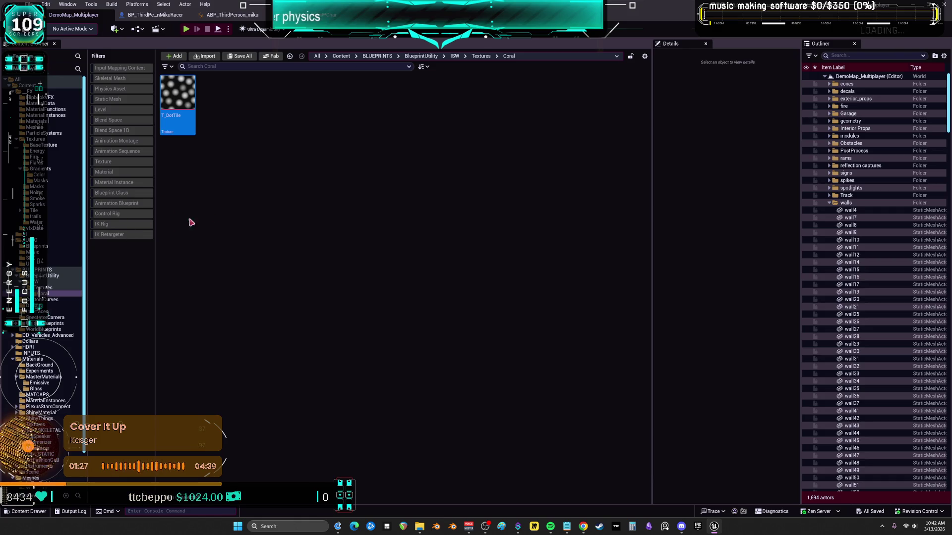
{"action": "left_click", "coordinate": [167, 229]}
{"action": "left_click", "coordinate": [165, 130]}
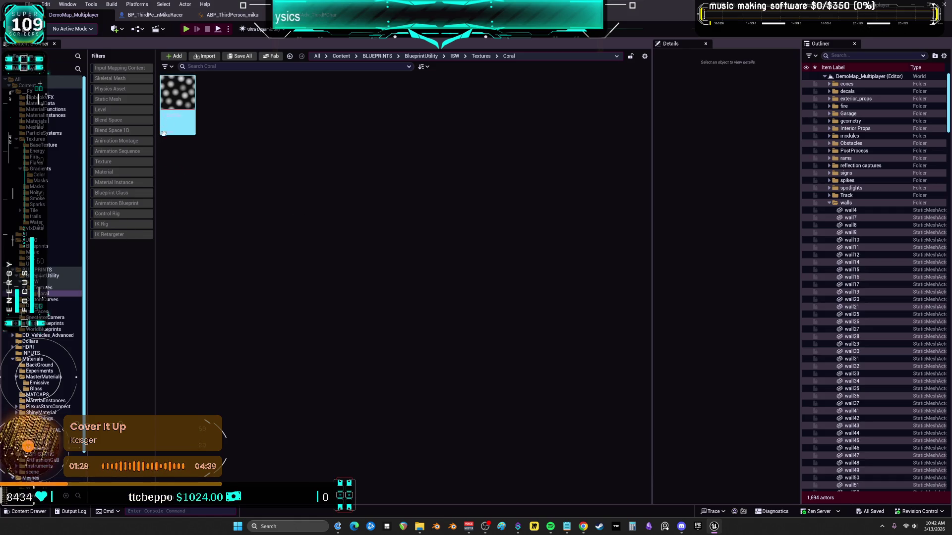
{"action": "left_click", "coordinate": [212, 103]}
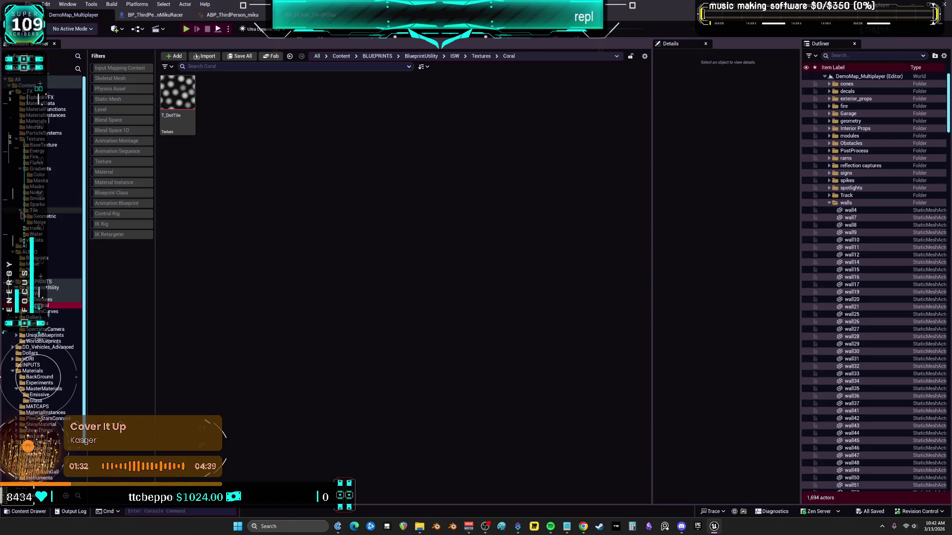
{"action": "left_click_drag", "start_coordinate": [178, 97], "coordinate": [58, 223]}
{"action": "left_click", "coordinate": [70, 229]}
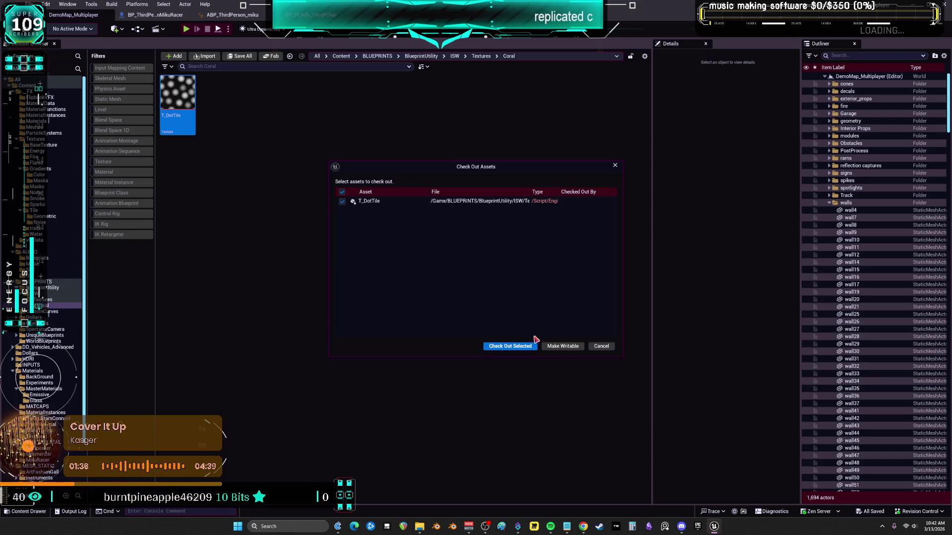
{"action": "left_click", "coordinate": [519, 347]}
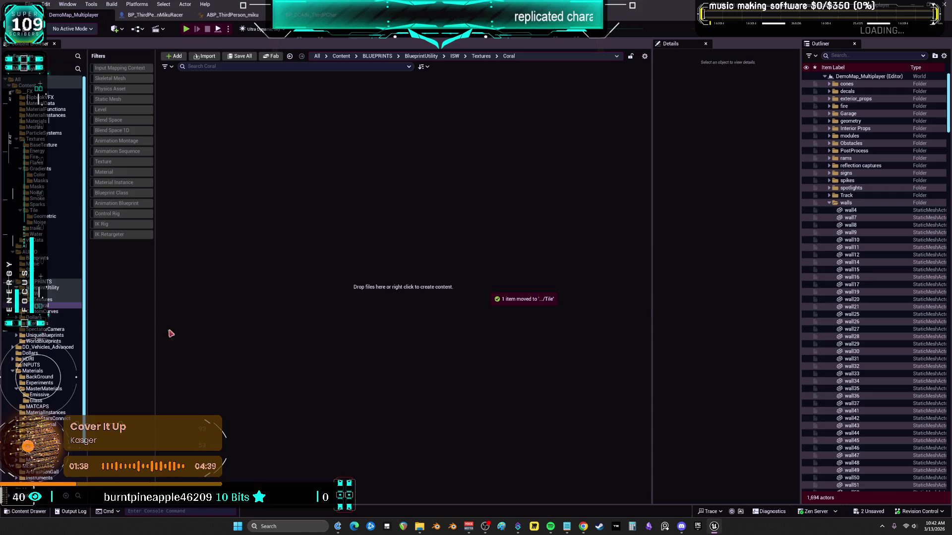
Fix up redirectors in the ISW, Textures and Coral folders, deleting unreferenced ones.
{"action": "left_click", "coordinate": [43, 300]}
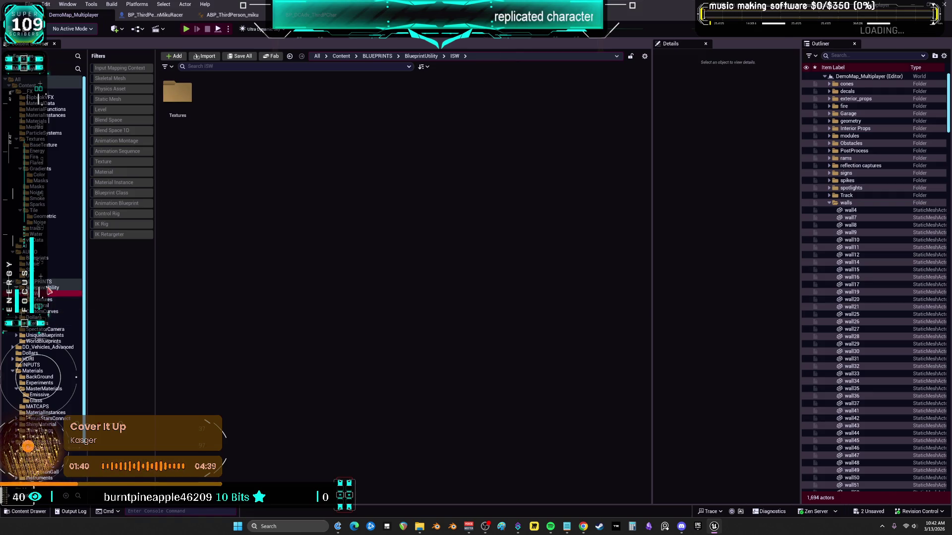
{"action": "left_click", "coordinate": [50, 287]}
{"action": "left_click", "coordinate": [70, 294]}
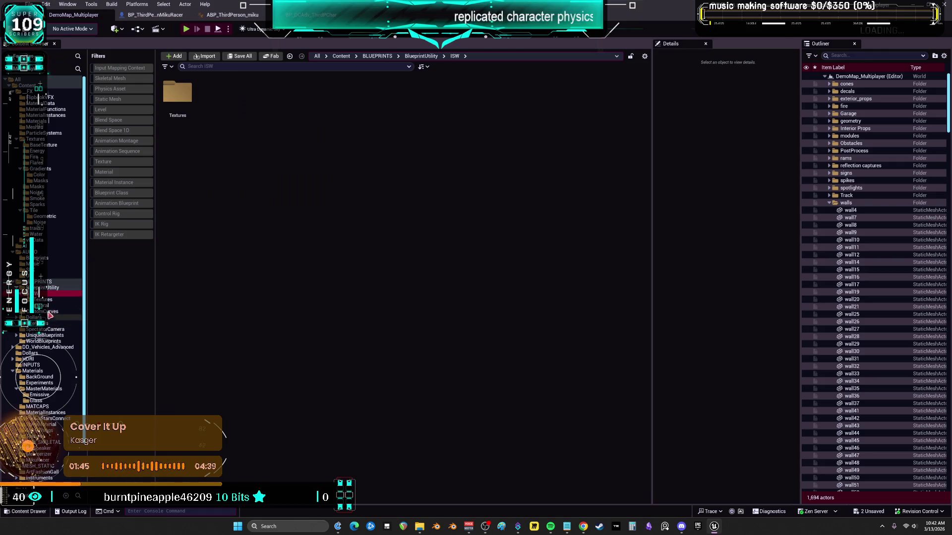
{"action": "left_click", "coordinate": [49, 306], "text": "shift"}
{"action": "right_click", "coordinate": [48, 306]}
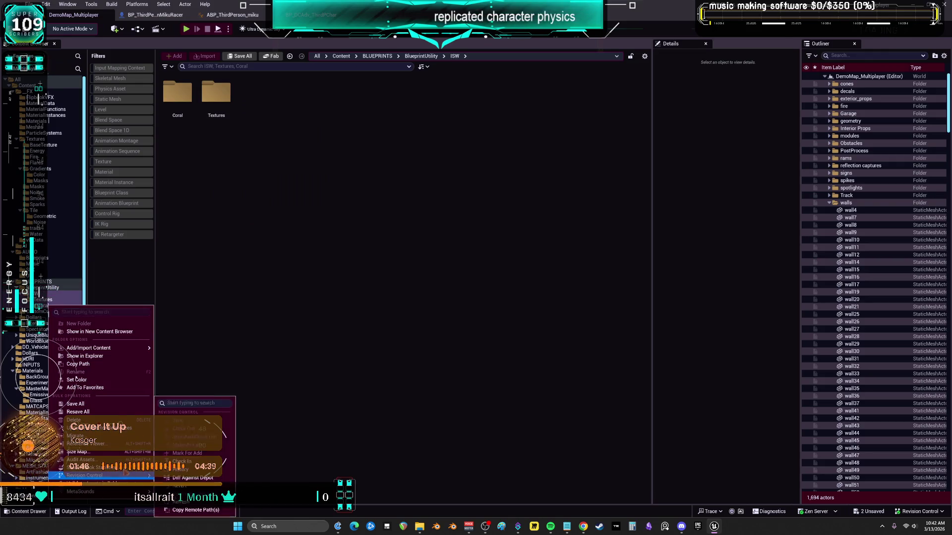
{"action": "left_click", "coordinate": [122, 429]}
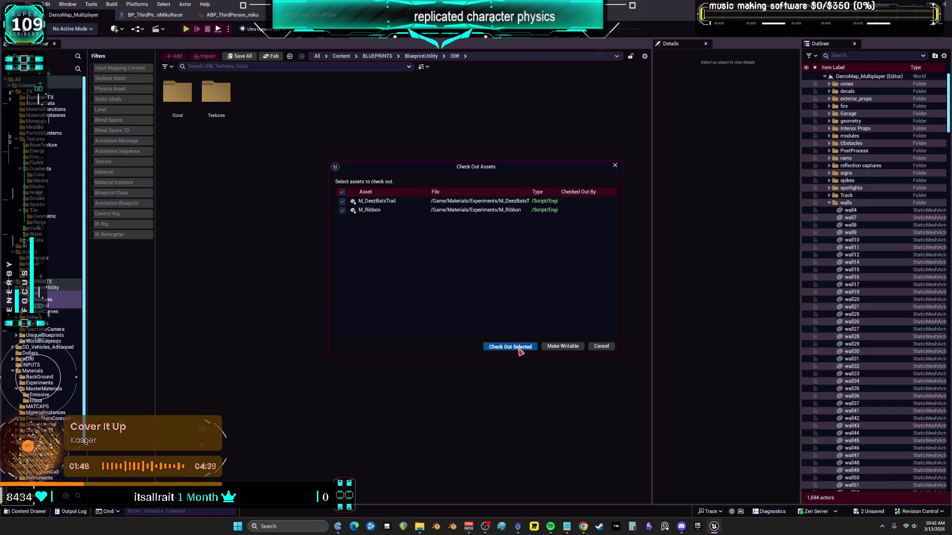
{"action": "left_click", "coordinate": [510, 347]}
{"action": "left_click", "coordinate": [443, 405]}
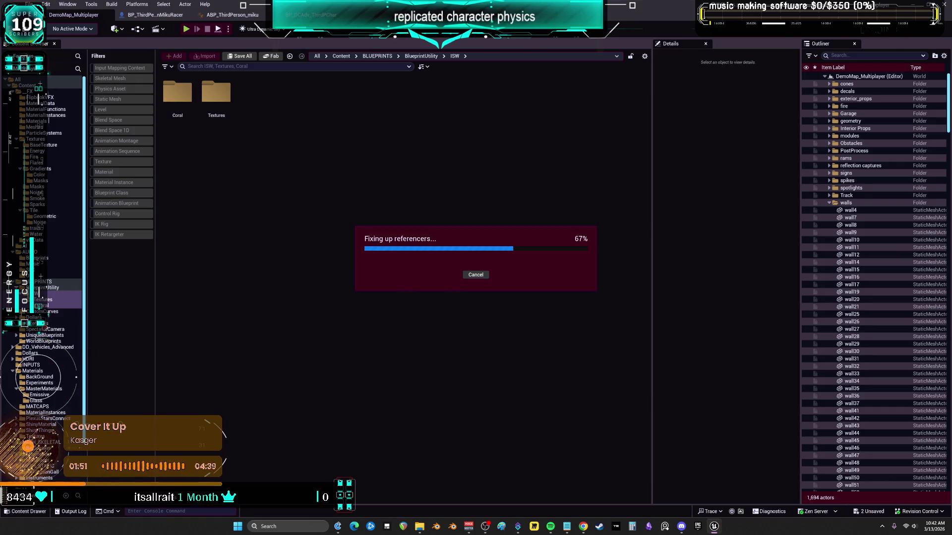
Delete the three emptied ISW, Textures and Coral folders.
{"action": "left_click", "coordinate": [59, 330]}
{"action": "left_click", "coordinate": [55, 306]}
{"action": "left_click", "coordinate": [65, 300]}
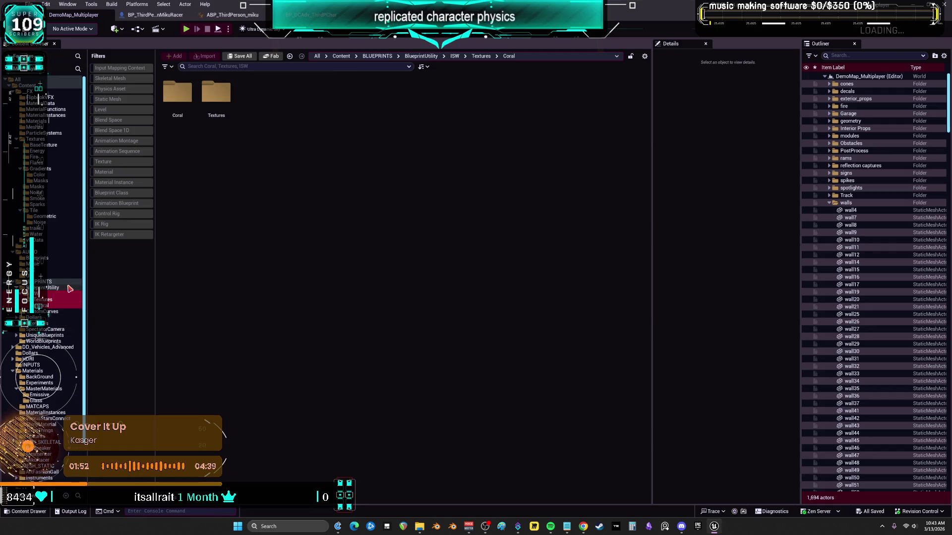
{"action": "key", "text": "Delete"}
{"action": "left_click", "coordinate": [85, 302]}
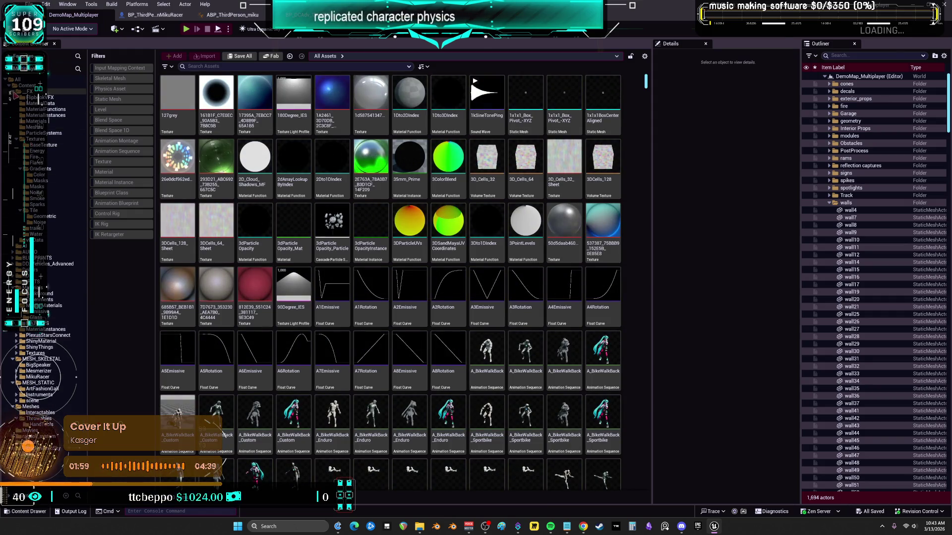
Move the thing mesh from HandTools into MESH_STATIC and check it out.
{"action": "left_click", "coordinate": [15, 91]}
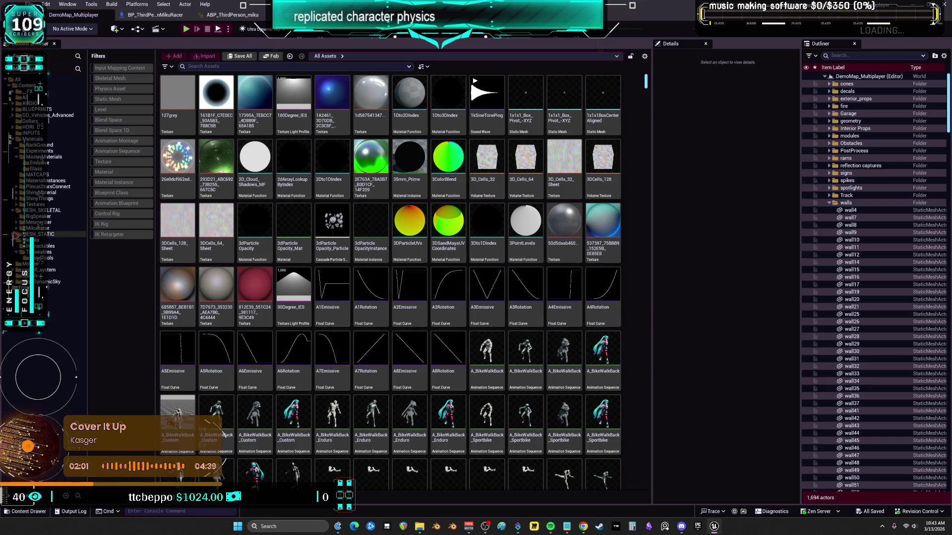
{"action": "left_click", "coordinate": [39, 258]}
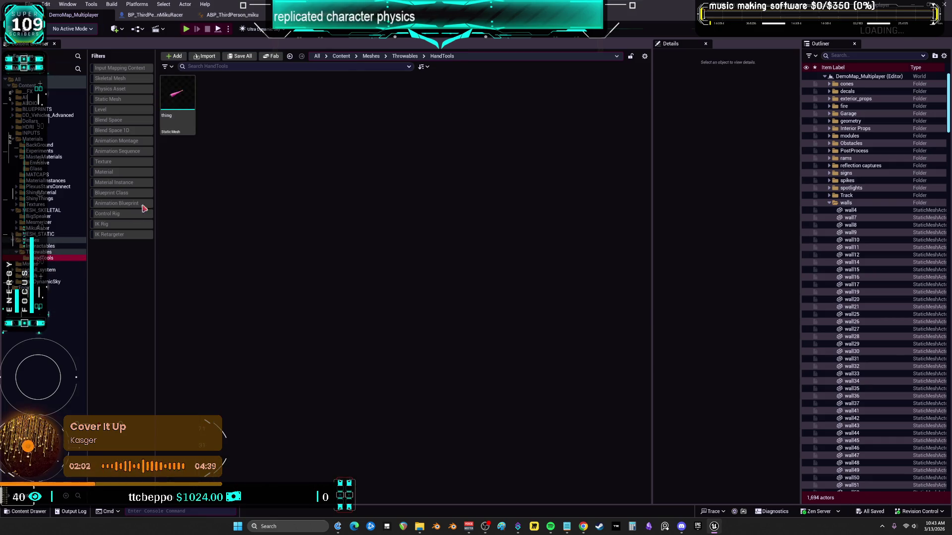
{"action": "left_click", "coordinate": [13, 235]}
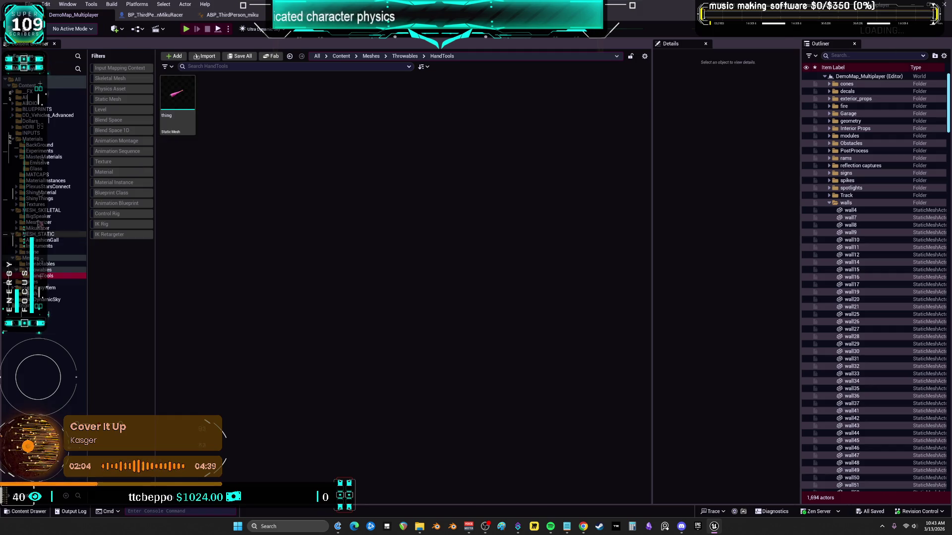
{"action": "mouse_move", "coordinate": [190, 98]}
{"action": "left_mouse_down"}
{"action": "mouse_move", "coordinate": [69, 244]}
{"action": "mouse_move", "coordinate": [48, 236]}
{"action": "left_mouse_up"}
{"action": "left_click", "coordinate": [70, 253]}
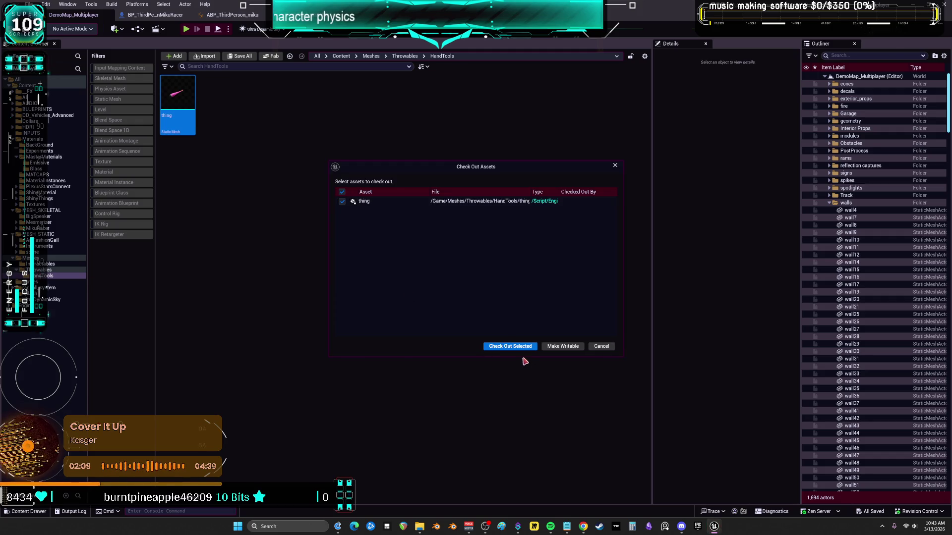
{"action": "left_click", "coordinate": [511, 347]}
{"action": "left_click", "coordinate": [48, 270]}
Move SM_BrickWallBorderDestruct from Interactables into MESH_STATIC and check it out.
{"action": "left_click", "coordinate": [43, 264]}
{"action": "left_click_drag", "start_coordinate": [177, 97], "coordinate": [50, 237]}
{"action": "left_click", "coordinate": [65, 249]}
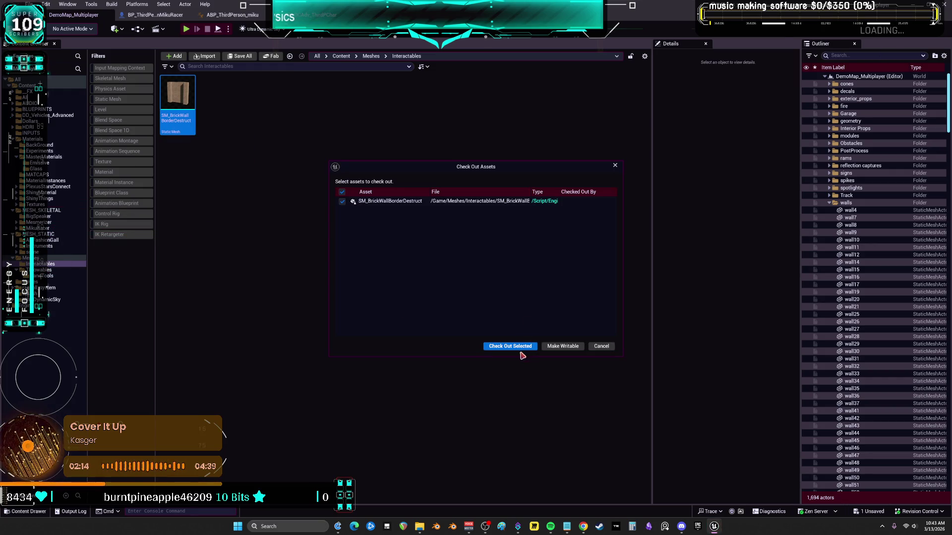
{"action": "left_click", "coordinate": [519, 348]}
{"action": "left_click", "coordinate": [48, 270]}
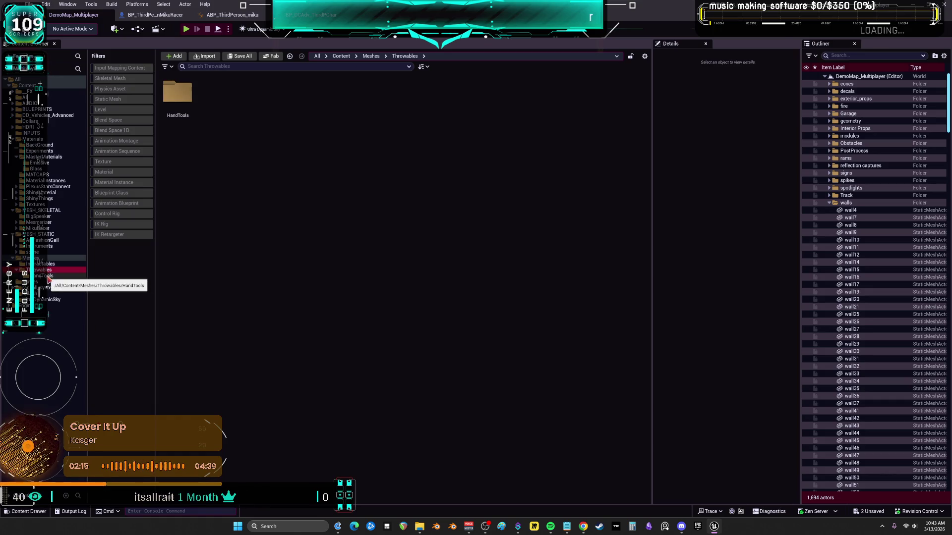
Fix up redirectors in the Meshes folders and delete the unreferenced redirectors.
{"action": "left_click", "coordinate": [44, 280], "text": "shift"}
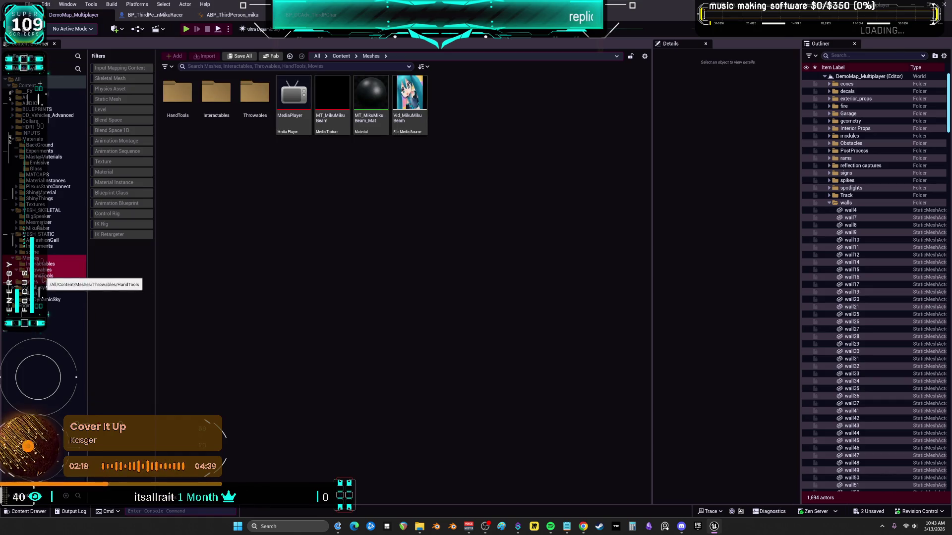
{"action": "right_click", "coordinate": [44, 277]}
{"action": "left_click", "coordinate": [54, 397]}
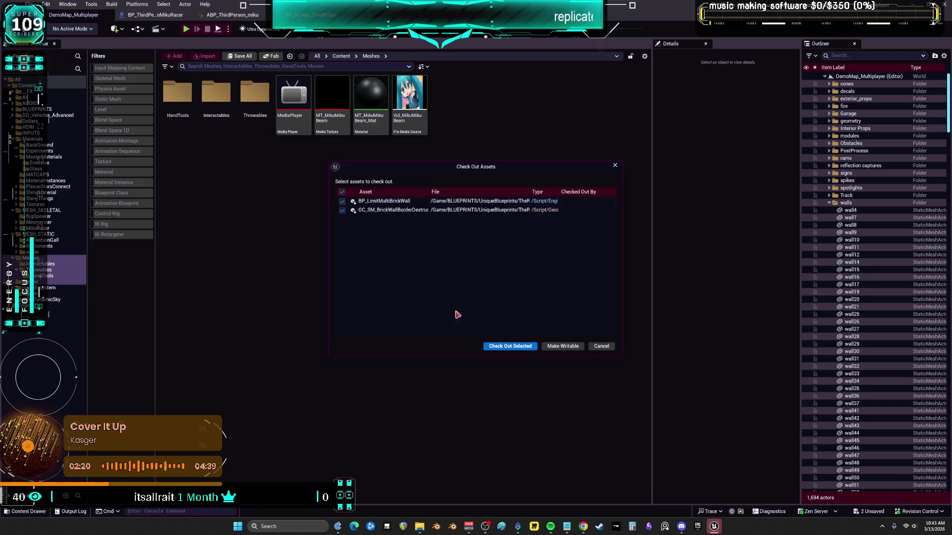
{"action": "left_click", "coordinate": [500, 345]}
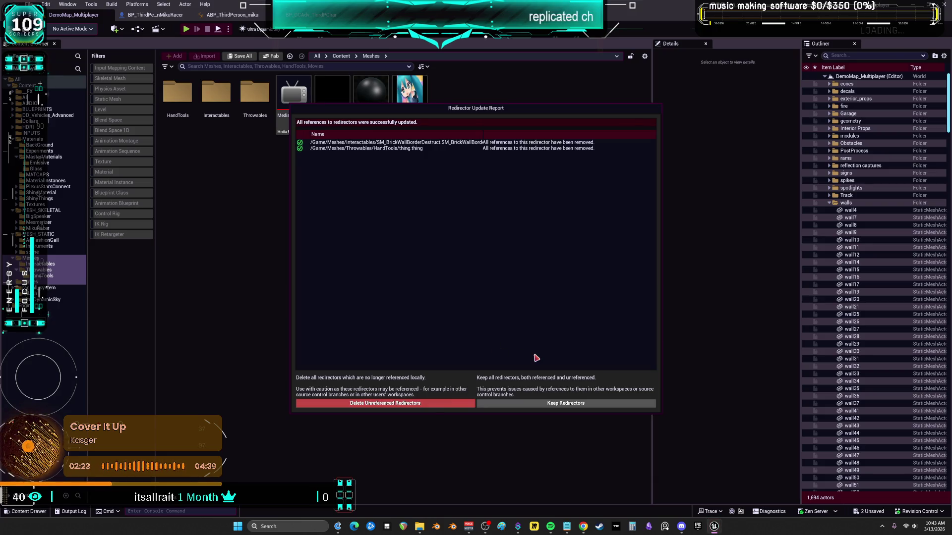
{"action": "left_click", "coordinate": [424, 404]}
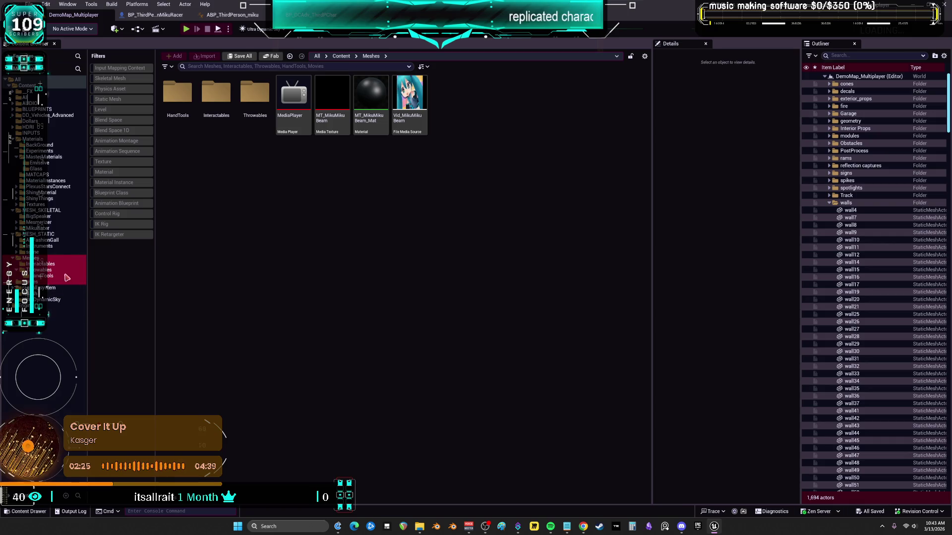
Rename the thing mesh in MESH_STATIC to SM_BAT.
{"action": "left_click", "coordinate": [40, 234]}
{"action": "left_click", "coordinate": [177, 168]}
{"action": "key", "text": "F2"}
{"action": "type", "text": ")"}
{"action": "key", "text": "BackSpace"}
{"action": "key", "text": "BackSpace"}
{"action": "key", "text": "BackSpace"}
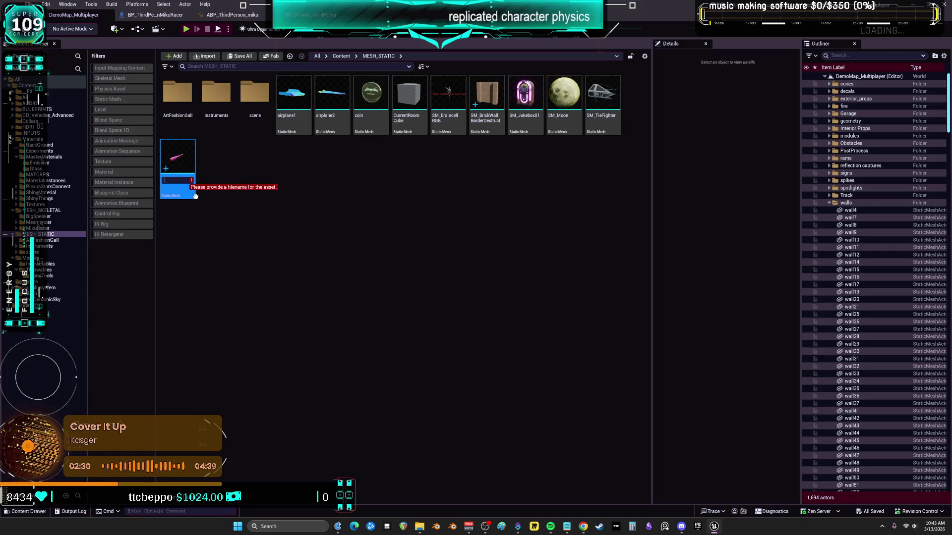
{"action": "type", "text": "SM_BAT"}
{"action": "key", "text": "Return"}
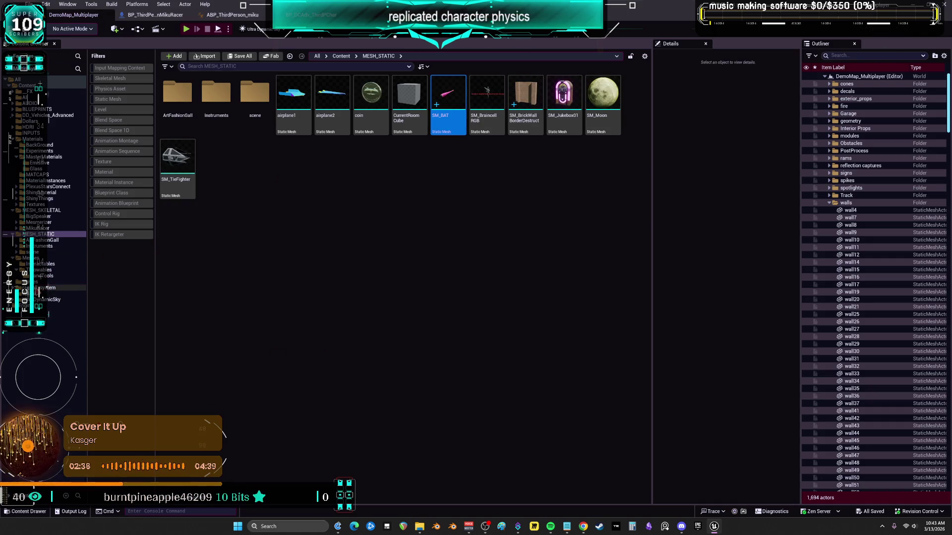
{"action": "left_click", "coordinate": [45, 288]}
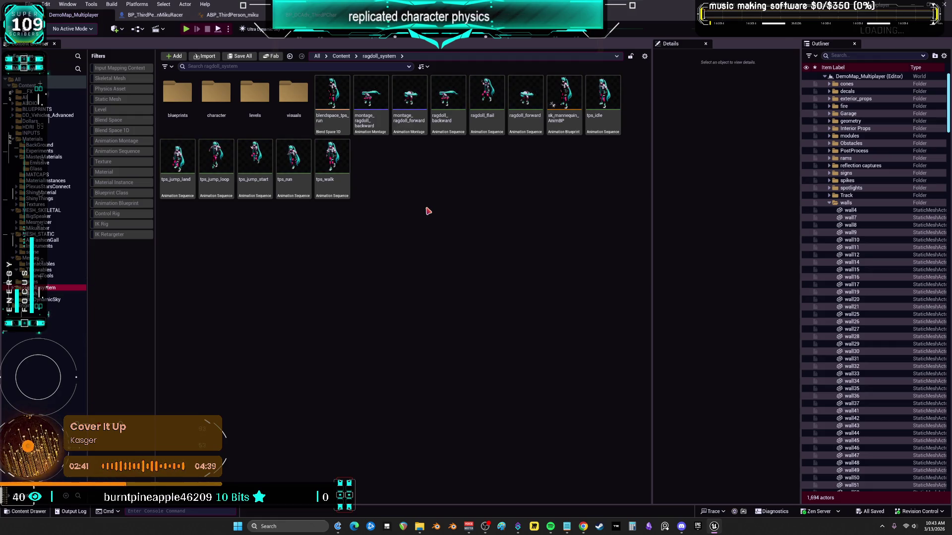
Delete the now-empty Meshes folder and confirm the deletion.
{"action": "double_click", "coordinate": [177, 97]}
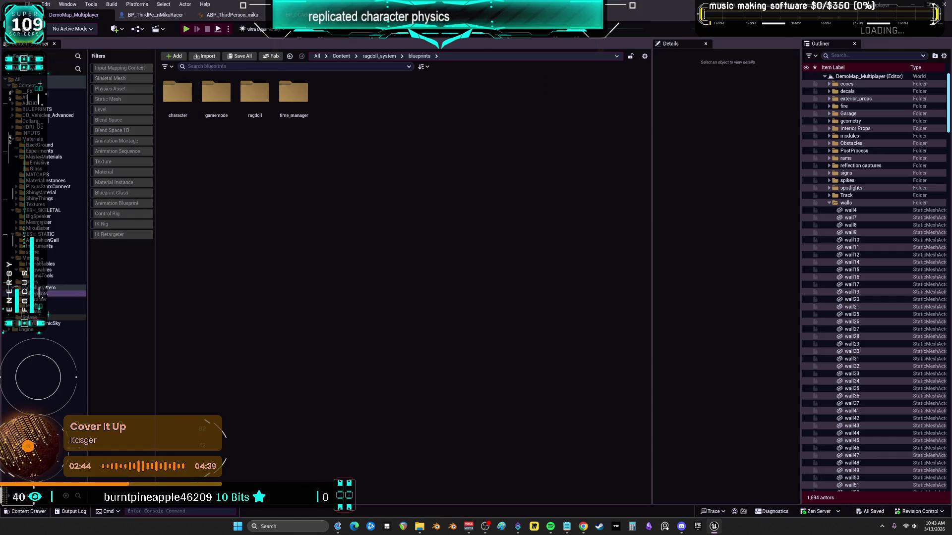
{"action": "left_click", "coordinate": [30, 317]}
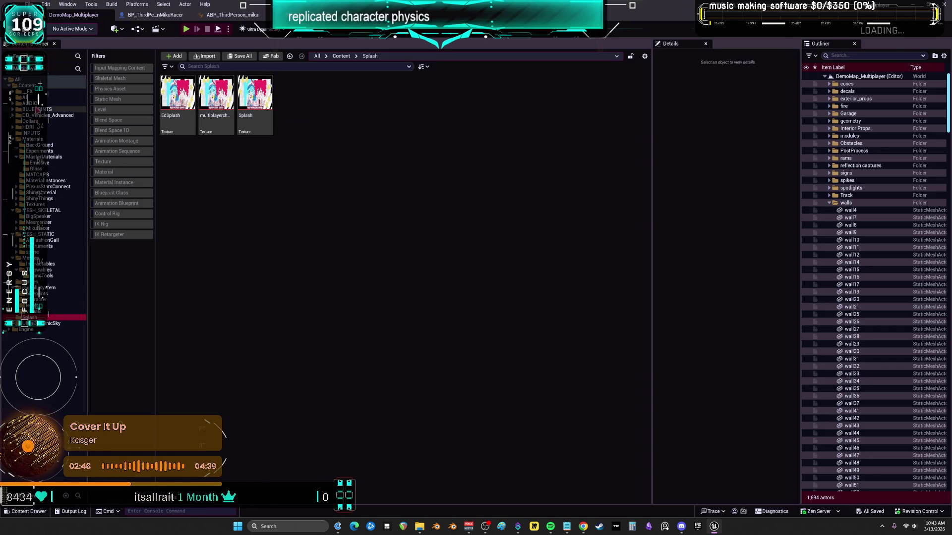
{"action": "double_click", "coordinate": [31, 258]}
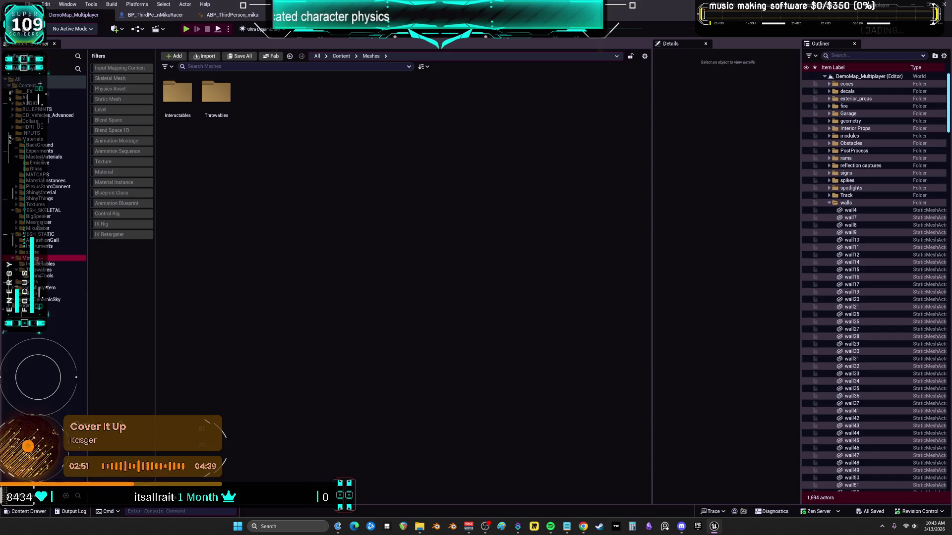
{"action": "left_click", "coordinate": [38, 264]}
{"action": "left_click", "coordinate": [31, 258]}
{"action": "key", "text": "Delete"}
{"action": "left_click", "coordinate": [69, 279]}
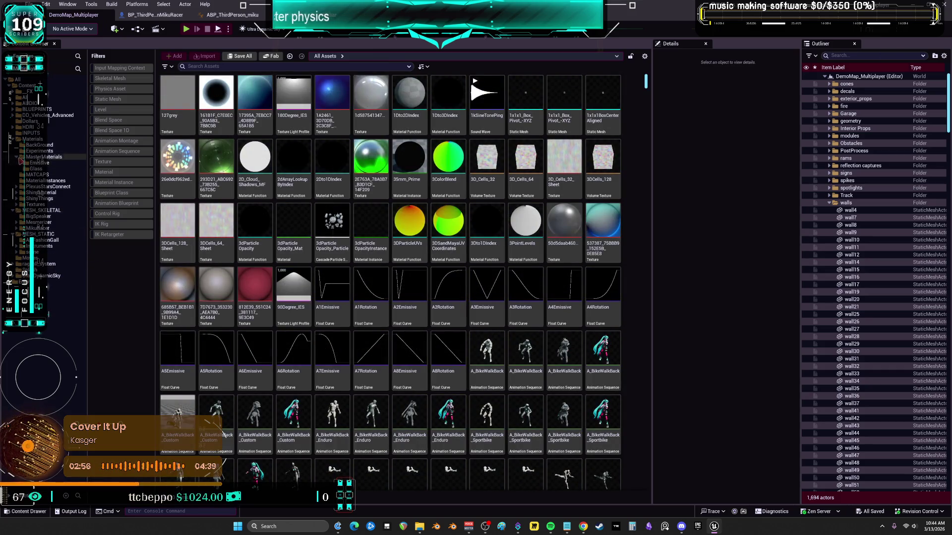
Update redirector references across all top-level Content folders.
{"action": "left_click", "coordinate": [11, 139]}
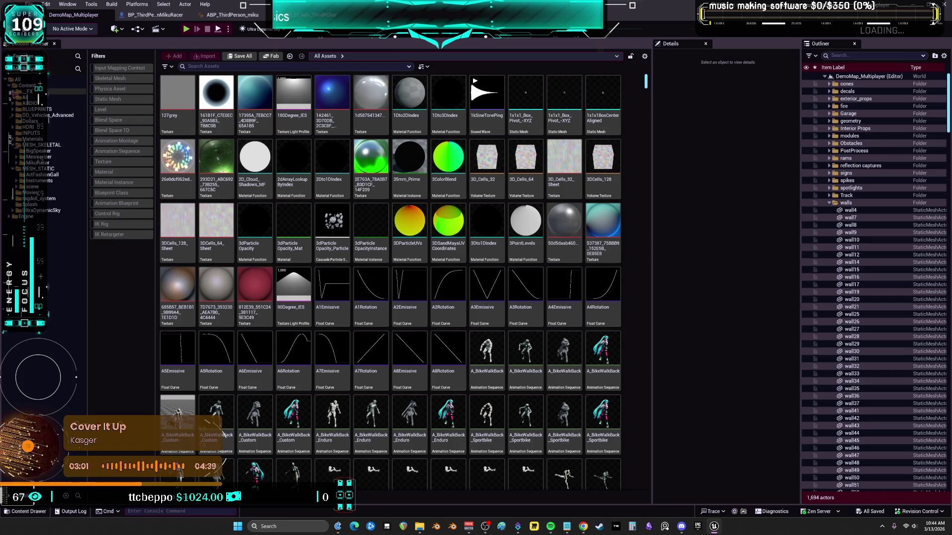
{"action": "left_click", "coordinate": [11, 86]}
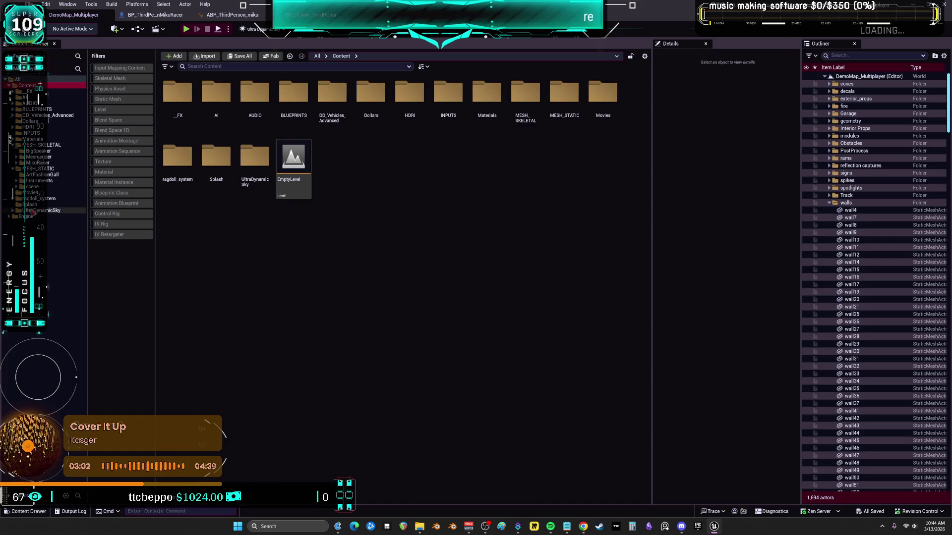
{"action": "left_click", "coordinate": [33, 212], "text": "shift"}
{"action": "right_click", "coordinate": [34, 213]}
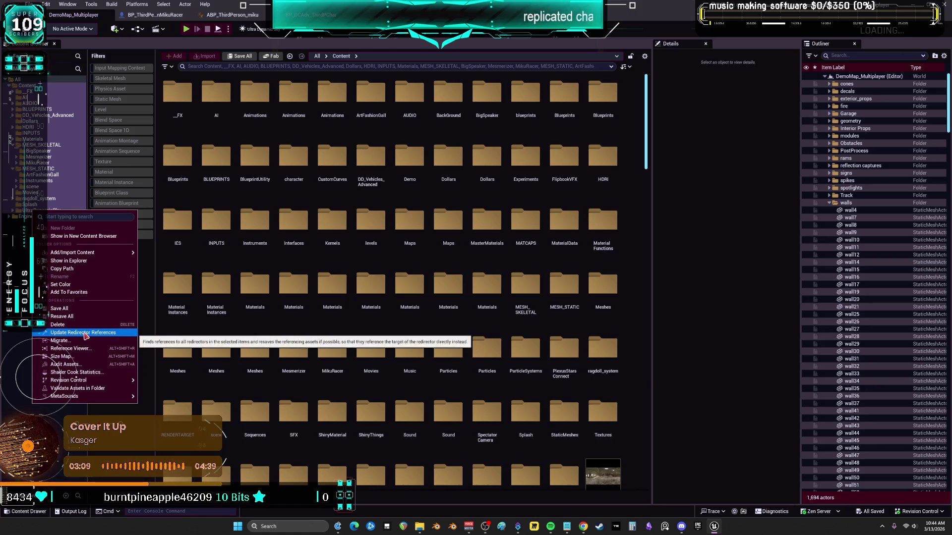
{"action": "left_click", "coordinate": [249, 315]}
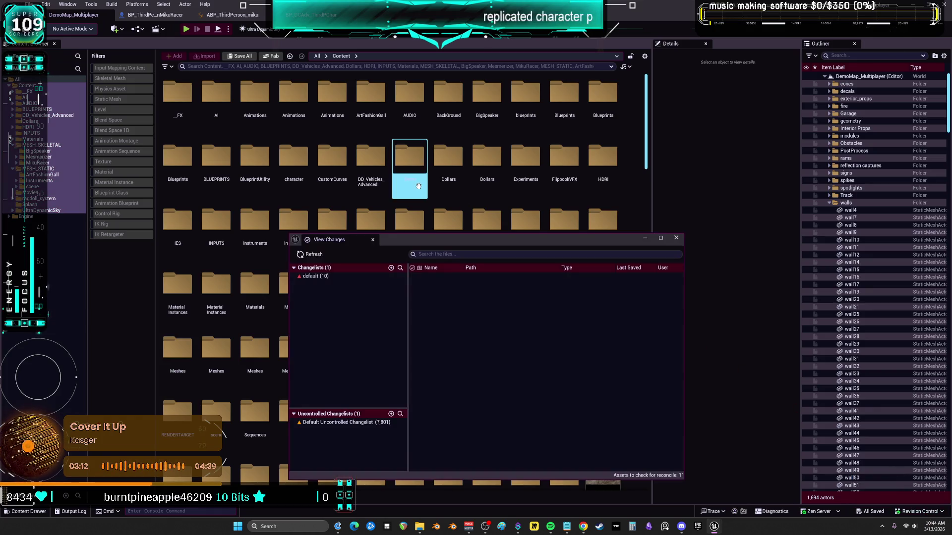
Submit the 10-file default changelist with description 'Organized File', then close View Changes.
{"action": "left_click", "coordinate": [347, 276]}
{"action": "right_click", "coordinate": [353, 279]}
{"action": "left_click", "coordinate": [383, 285]}
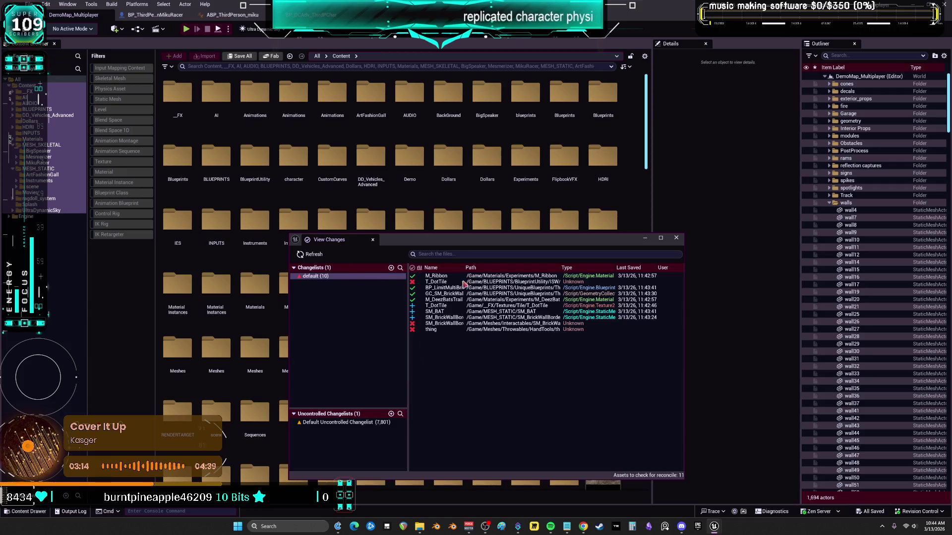
{"action": "key", "text": "BackSpace"}
{"action": "type", "text": "Organized Files"}
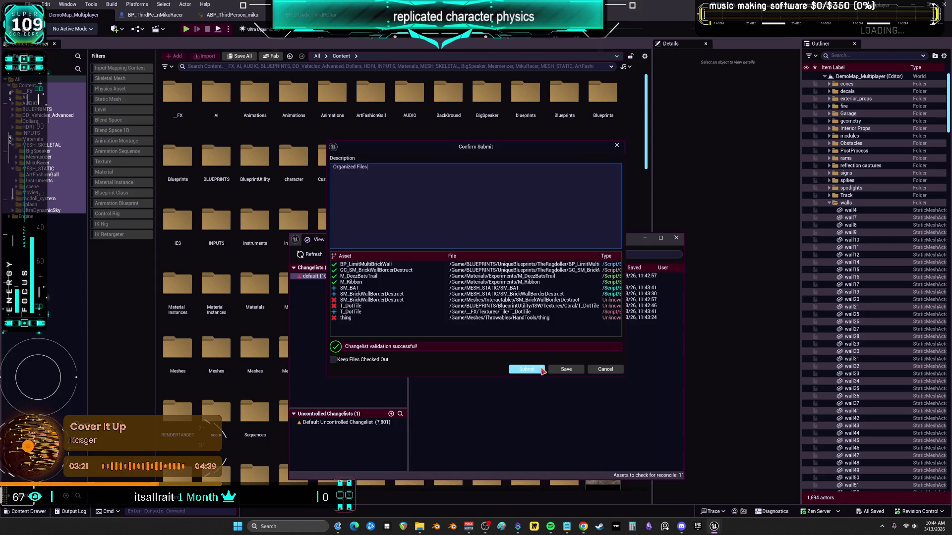
{"action": "left_click", "coordinate": [528, 370]}
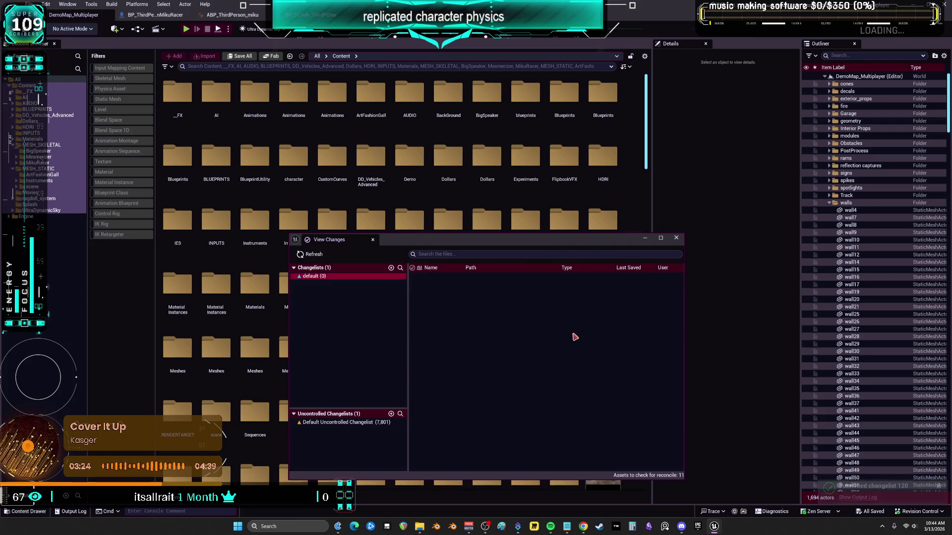
{"action": "left_click", "coordinate": [681, 237]}
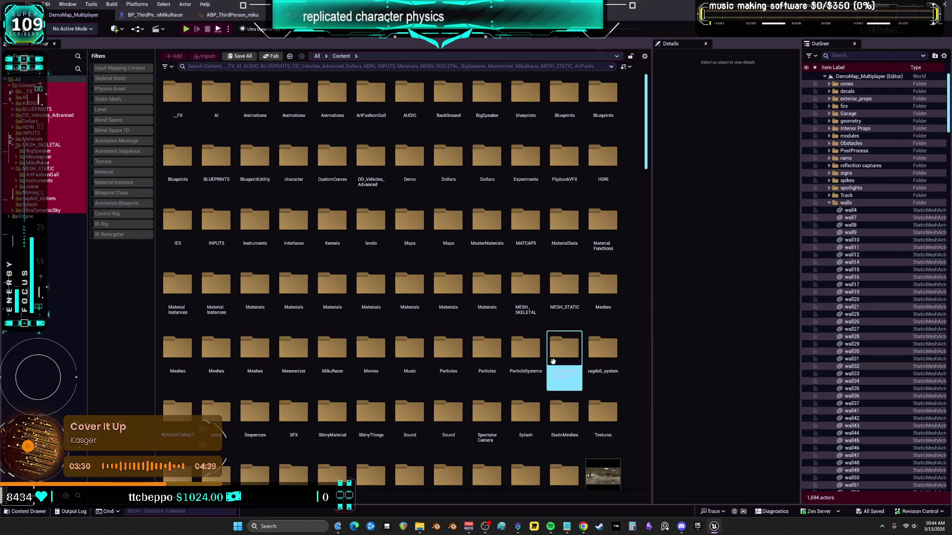
{"action": "key", "text": "alt+Tab"}
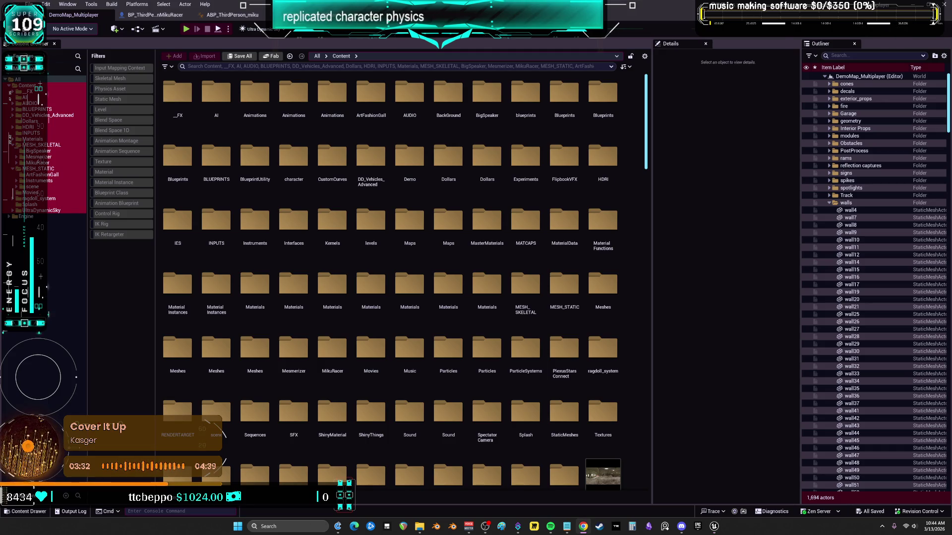